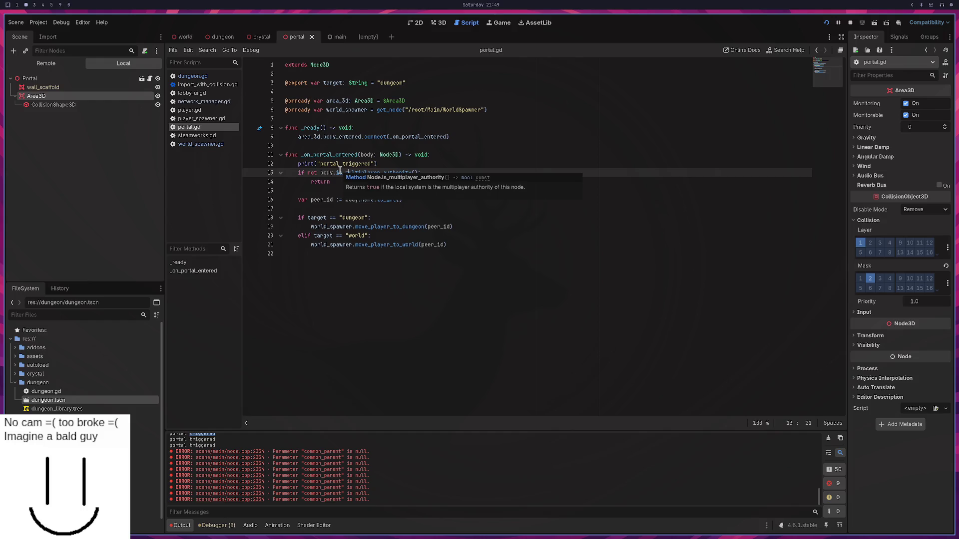
# Step: Add comments above _on_portal_entered: server changes .visible, remote peers change synchronizer visibility; save portal.gd
pyautogui.click(369, 155)
pyautogui.click(378, 149)
pyautogui.press('Return')
pyautogui.write('#')
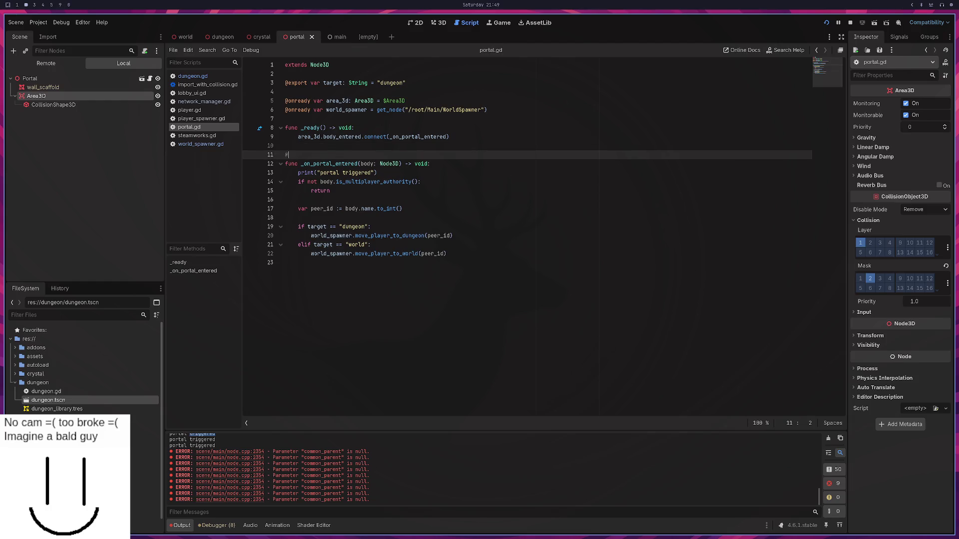
pyautogui.write(' Se')
pyautogui.write('rver>')
pyautogui.write('Just change .')
pyautogui.write('visible for respective r')
pyautogui.write('nodes')
pyautogui.press('Return')
pyautogui.write('C')
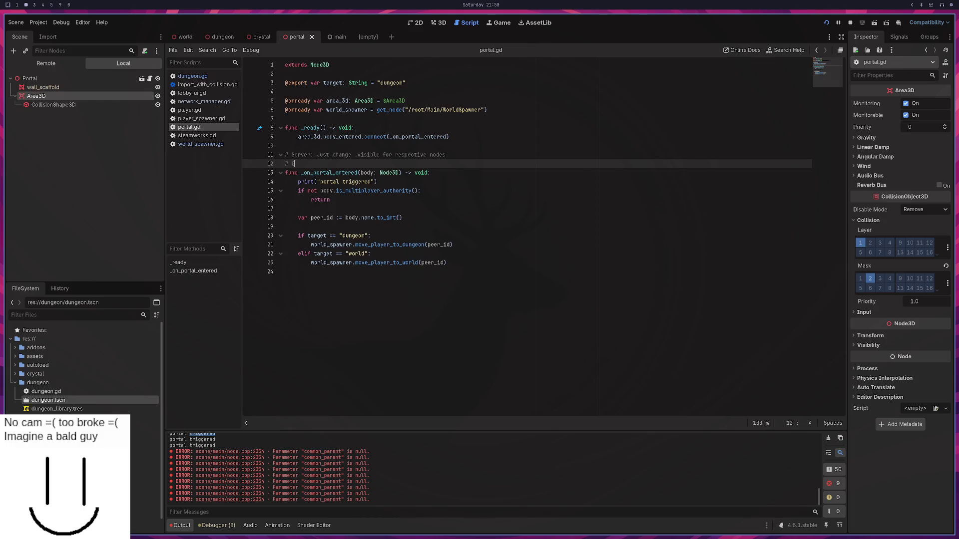
pyautogui.write('Remote P')
pyautogui.write('emote Peers')
pyautogui.write('Change s')
pyautogui.write('ynchronizer v')
pyautogui.write('isibilit')
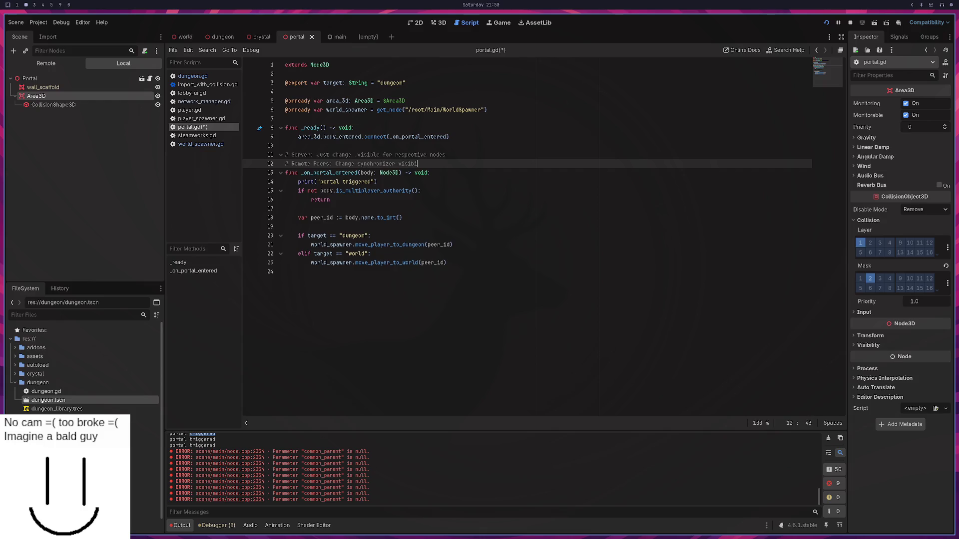
pyautogui.write('y')
pyautogui.press('BackSpace')
pyautogui.hotkey('ctrl', 's')
pyautogui.click(416, 191)
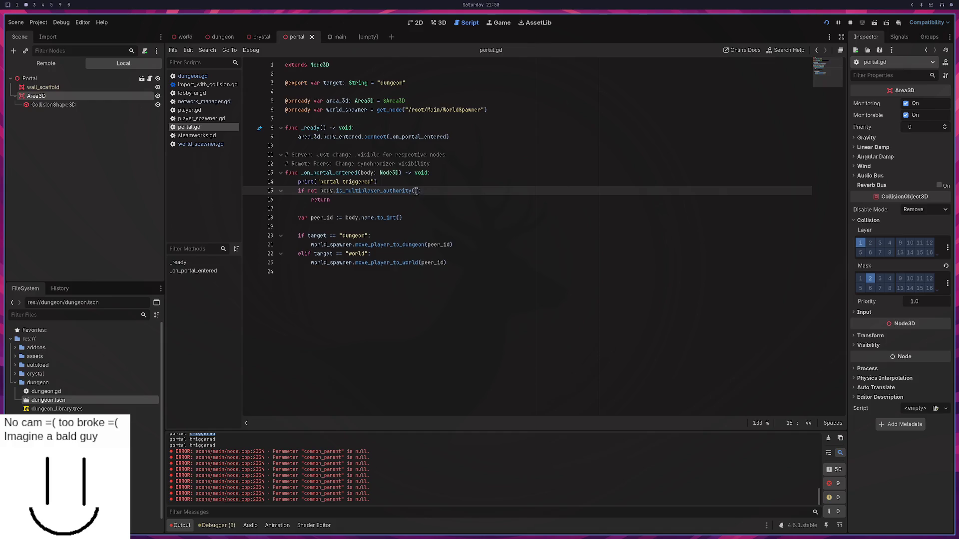
# Step: Add a '# Case: Server' comment line above the multiplayer-authority check
pyautogui.hotkey('ctrl', 'shift', 'Return')
pyautogui.write('# SERVER')
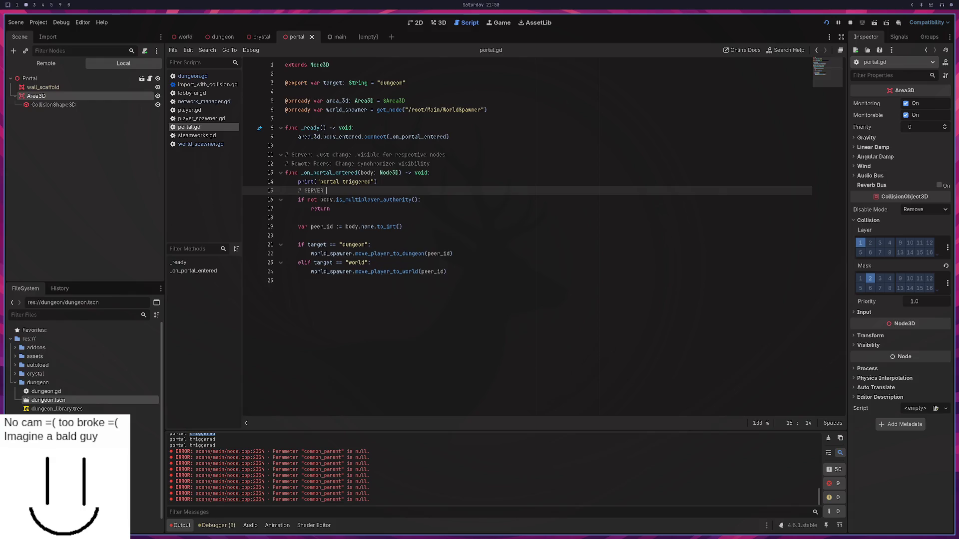
pyautogui.press('BackSpace')
pyautogui.press('BackSpace')
pyautogui.press('BackSpace')
pyautogui.write('Case')
pyautogui.write('VER')
pyautogui.press('BackSpace')
pyautogui.press('BackSpace')
pyautogui.press('BackSpace')
pyautogui.write('Case>')
pyautogui.press('BackSpace')
pyautogui.press('BackSpace')
pyautogui.write(': Server')
pyautogui.press('Down')
pyautogui.press('Delete')
pyautogui.press('Delete')
pyautogui.press('Delete')
# Step: Insert 'if multiplayer.is_server():', comment out the old authority check, and begin a world_spawner.get_child( line
pyautogui.press('End')
pyautogui.press('Return')
pyautogui.write('if multiplayer.is_server():')
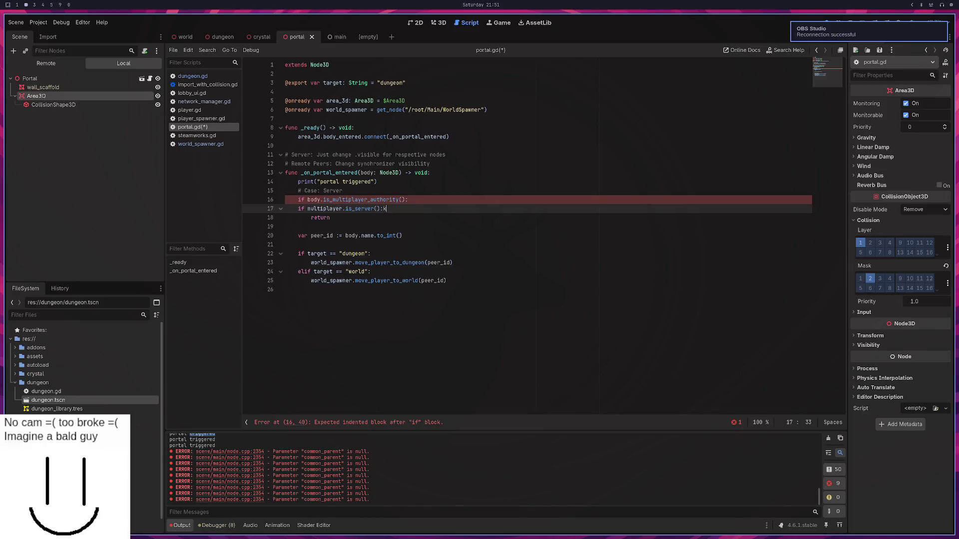
pyautogui.click(299, 200)
pyautogui.write('#')
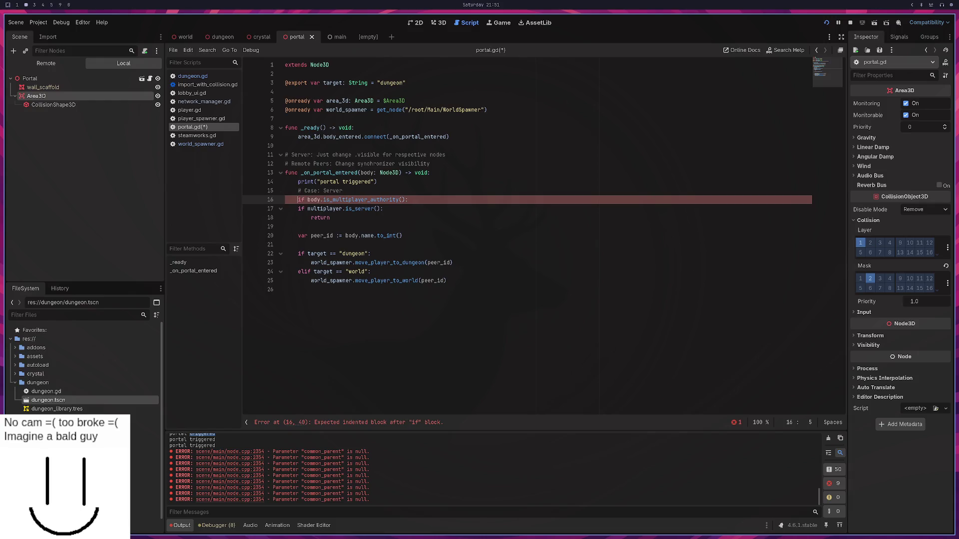
pyautogui.press('Down')
pyautogui.press('Down')
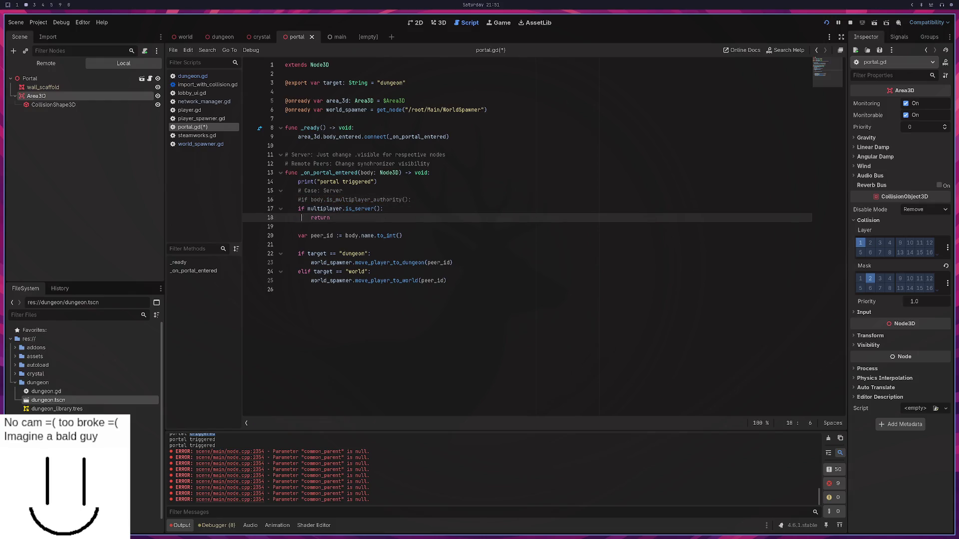
pyautogui.press('Return')
pyautogui.press('Up')
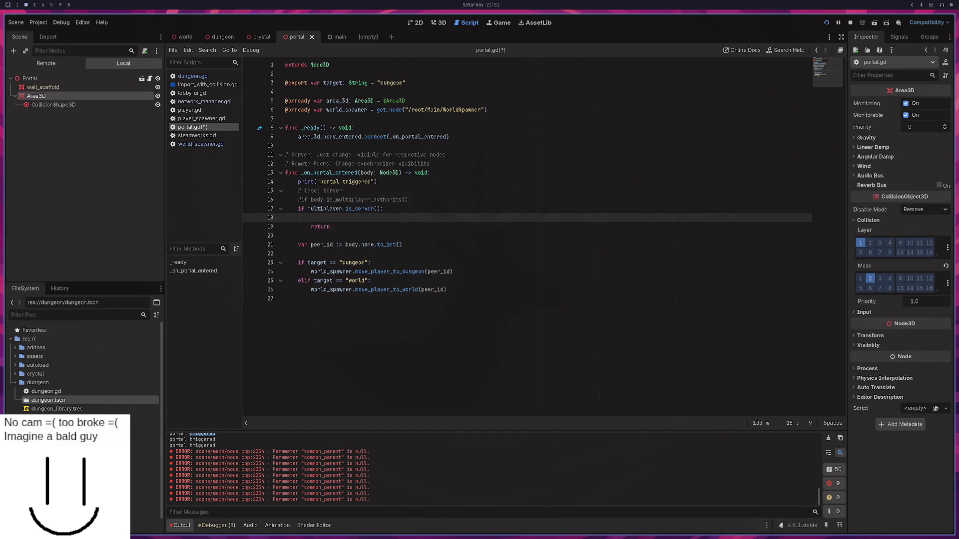
pyautogui.write('world')
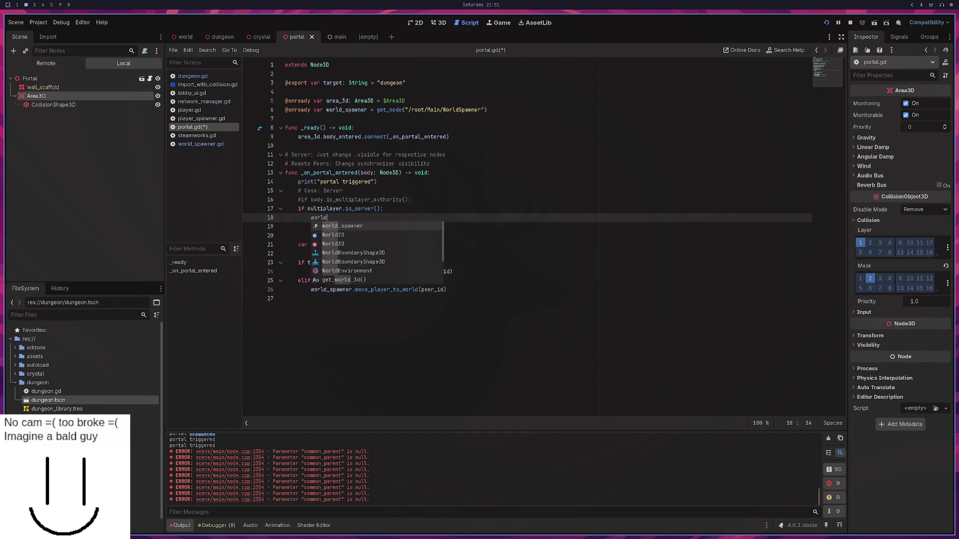
pyautogui.write('_spawner.get_')
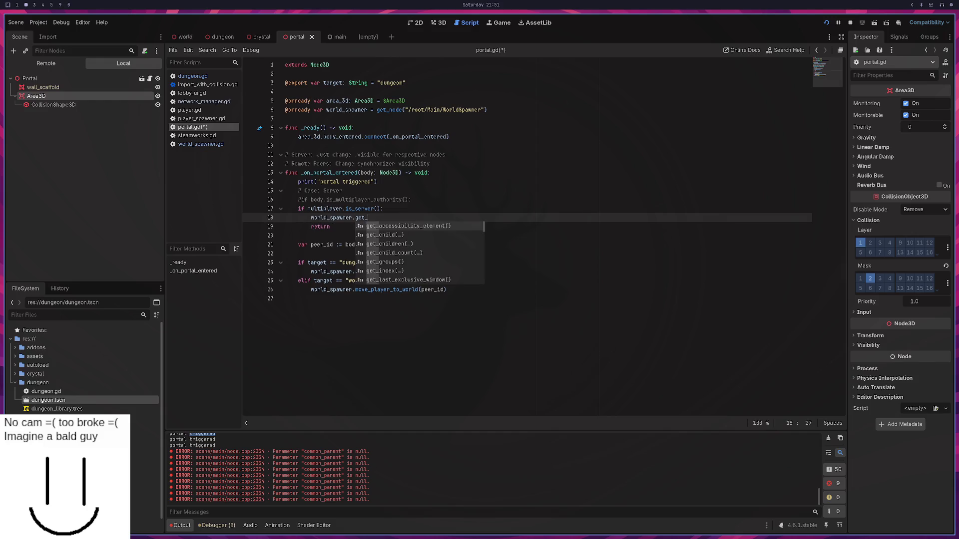
pyautogui.write('child("World')
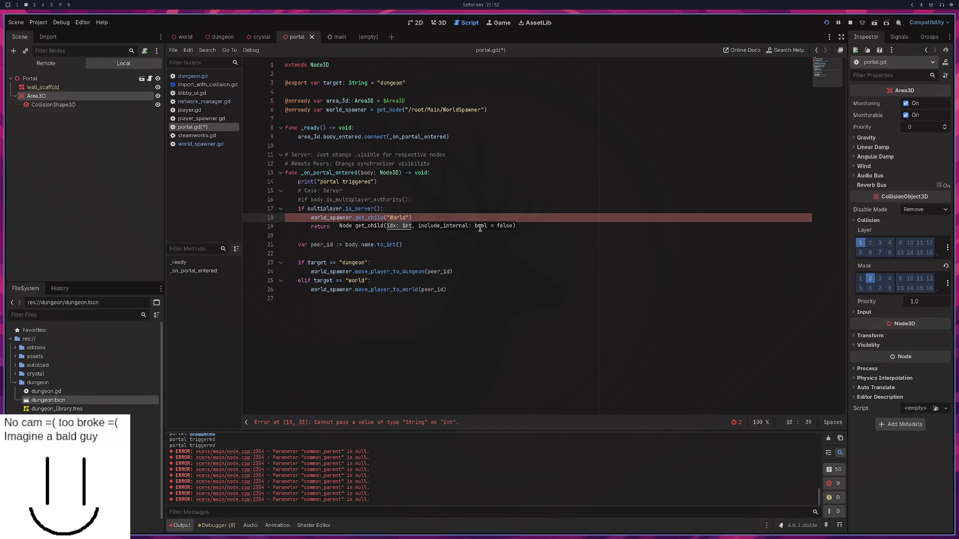
# Step: Duplicate the get_child line and prefix both copies with 'var dungeon: Node3D ='
pyautogui.moveTo(433, 220); pyautogui.dragTo(433, 208)
pyautogui.hotkey('ctrl', 'shift', 'd')
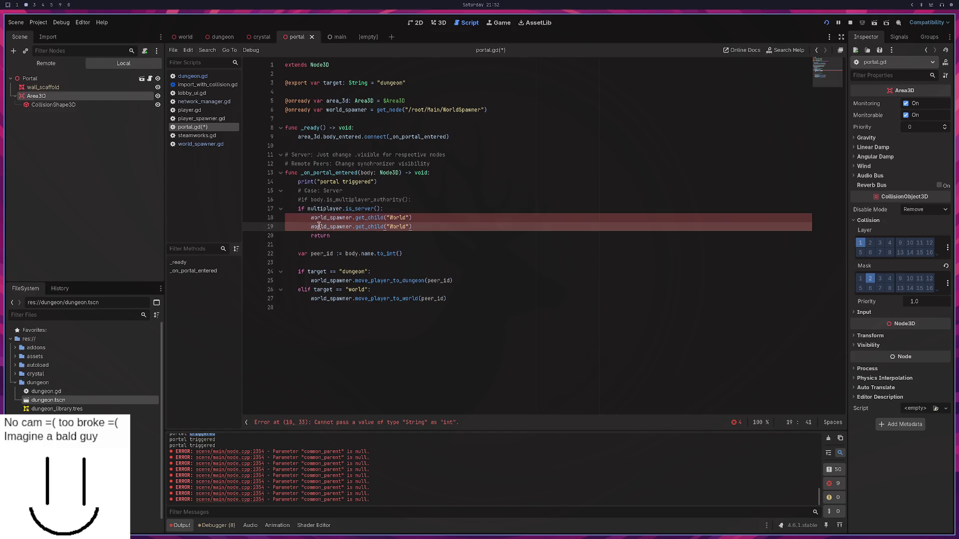
pyautogui.click(311, 218)
pyautogui.write('var dungeon')
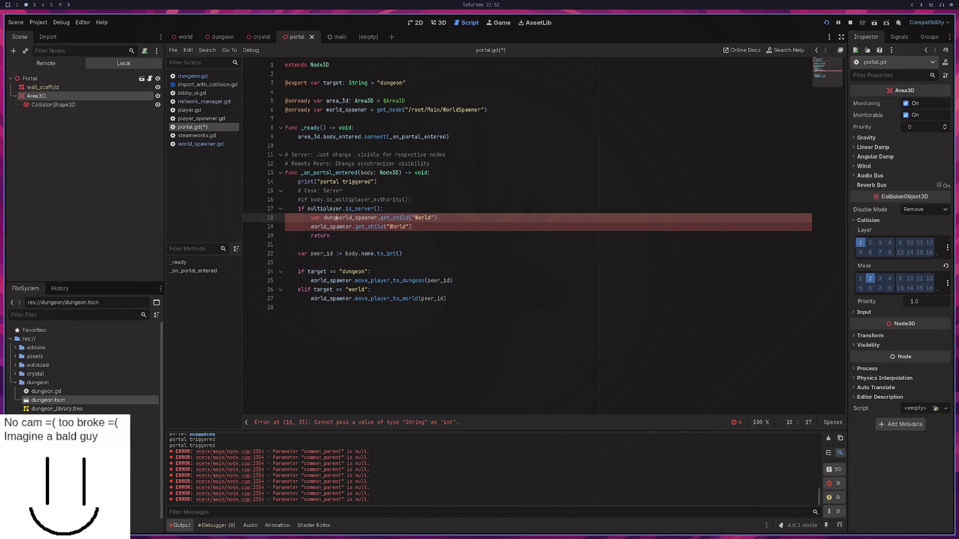
pyautogui.write(': Node3D')
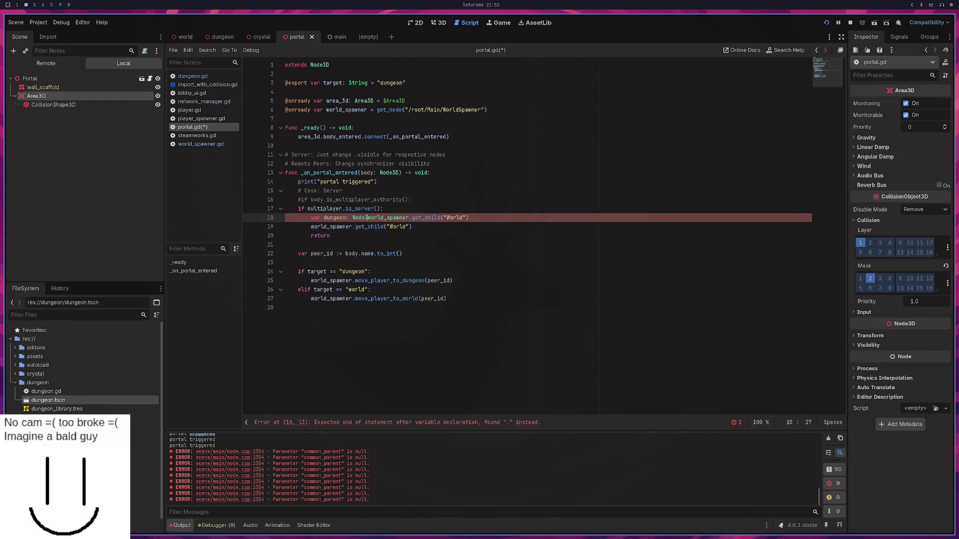
pyautogui.write(' =')
pyautogui.click(311, 227)
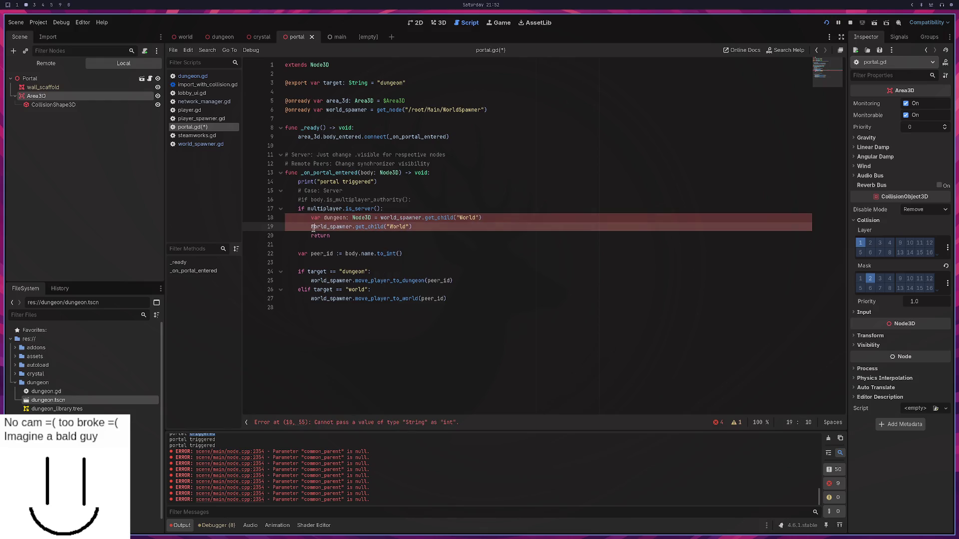
pyautogui.write('var ')
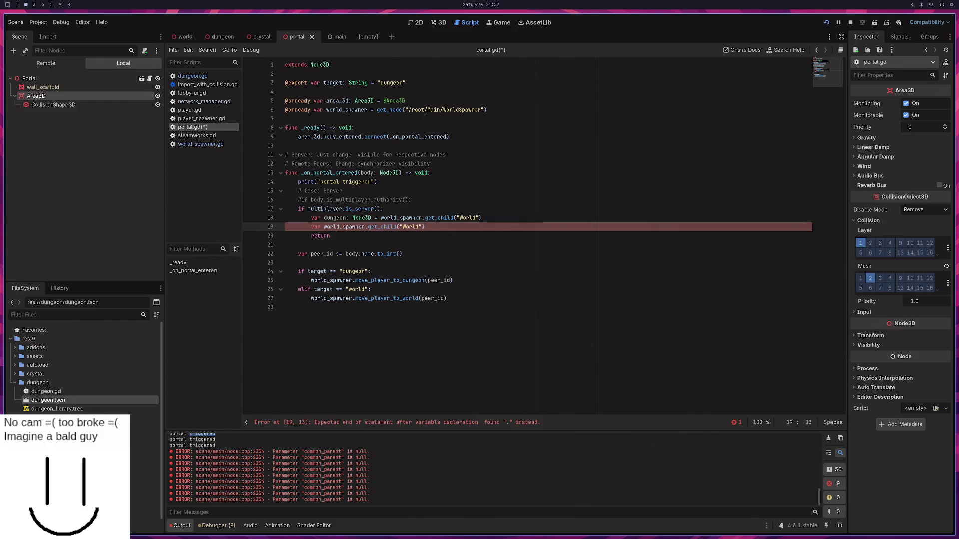
pyautogui.write('dungeon: Node3D ')
pyautogui.write('=')
# Step: Rename the first variable to world and start a 'match target:' statement below the declarations
pyautogui.doubleClick(336, 218)
pyautogui.write('world')
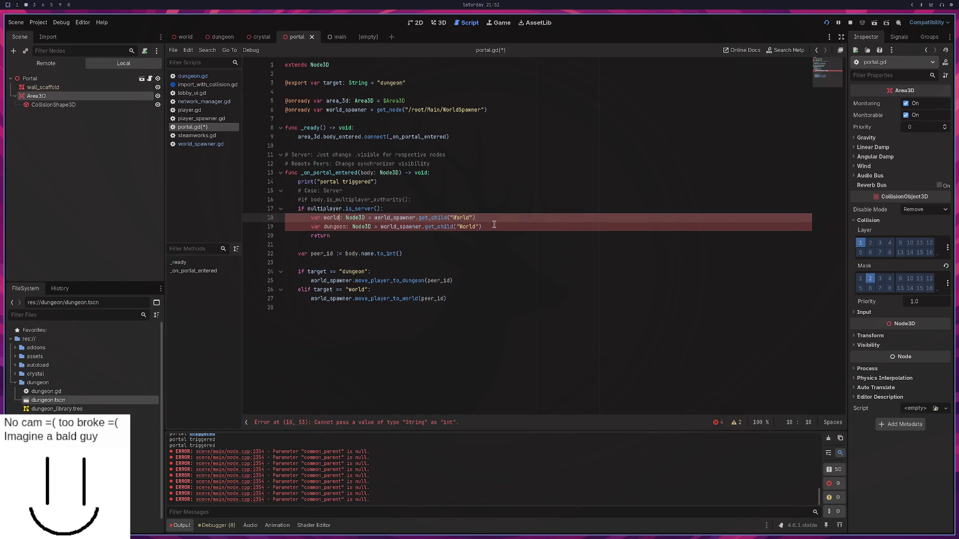
pyautogui.click(489, 221)
pyautogui.click(489, 227)
pyautogui.press('Return')
pyautogui.press('Return')
pyautogui.write('world')
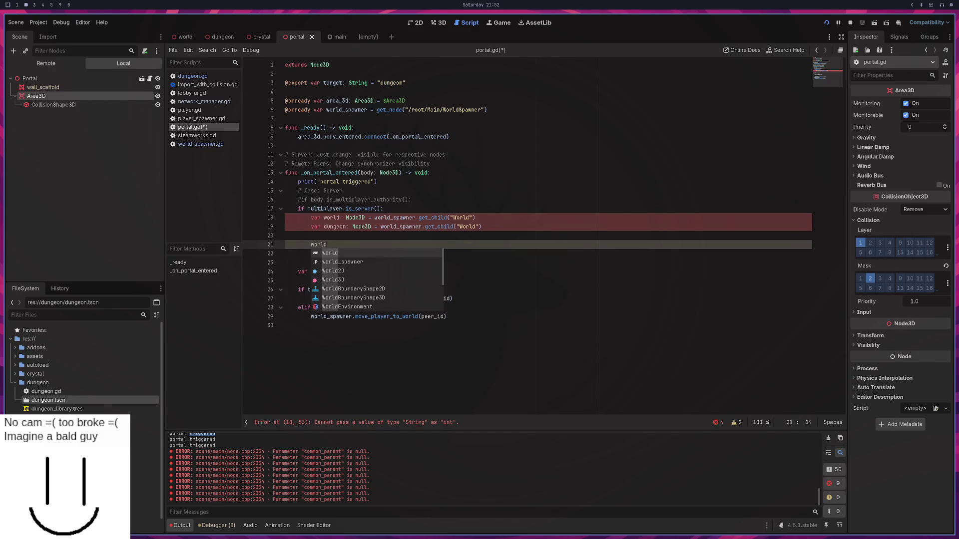
pyautogui.press('BackSpace')
pyautogui.press('BackSpace')
pyautogui.press('BackSpace')
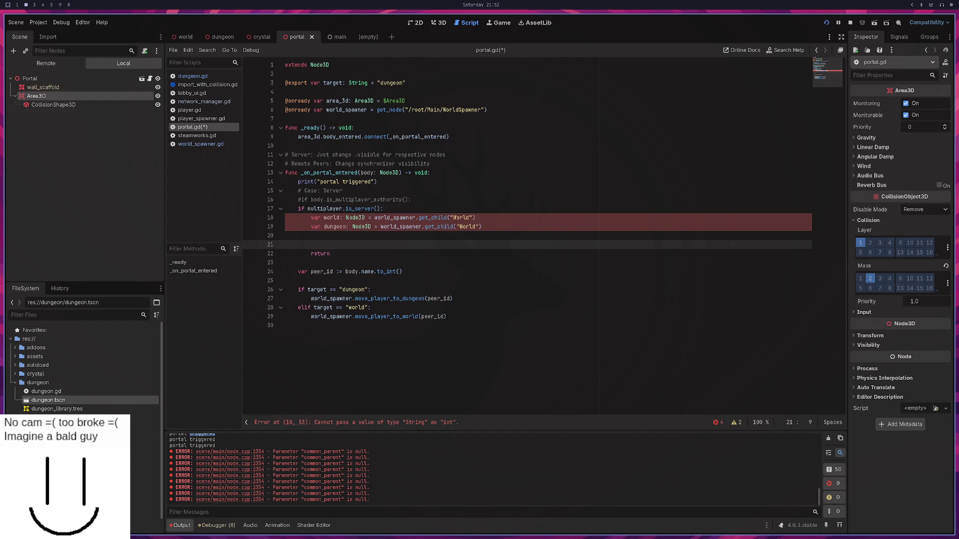
pyautogui.write('match')
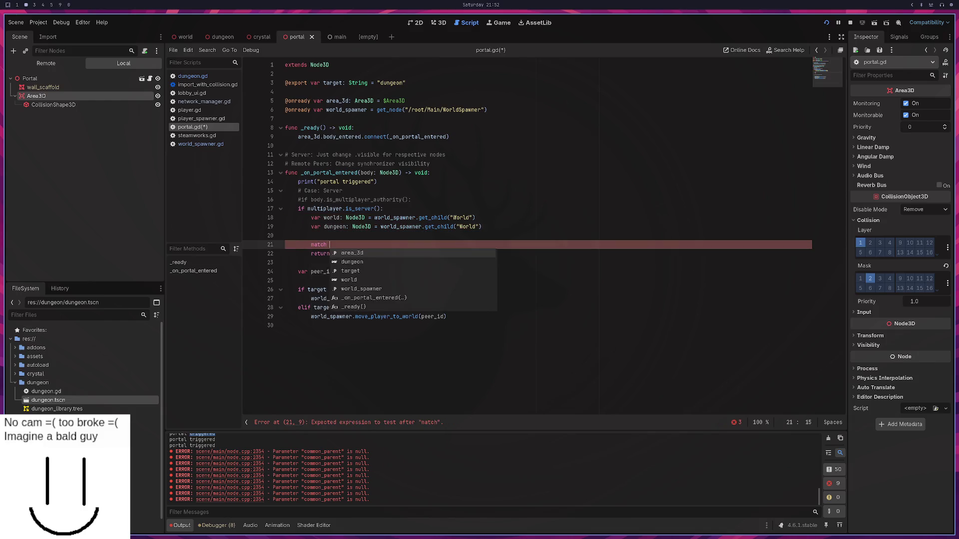
pyautogui.write(' target:')
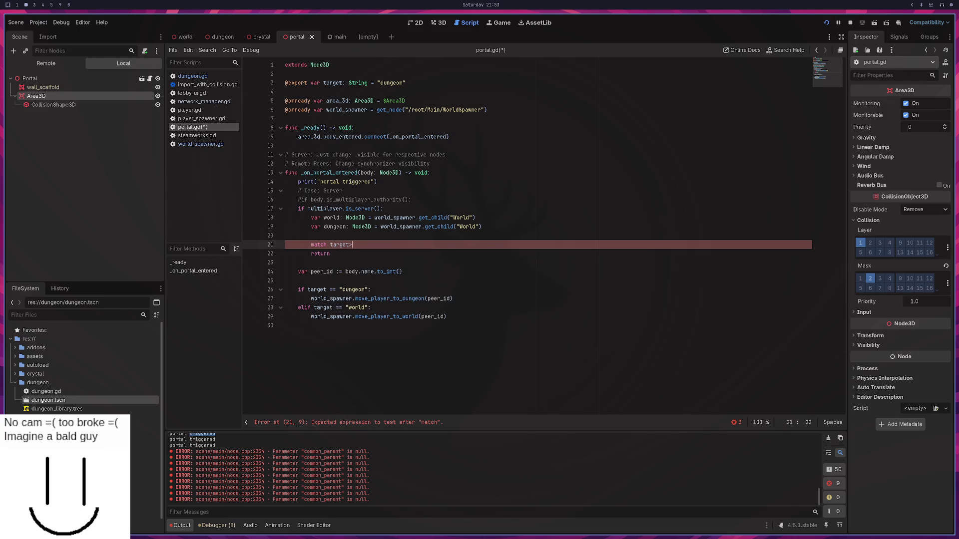
# Step: Add a "world" case under the match reading world.visible != world.visible
pyautogui.press('Return')
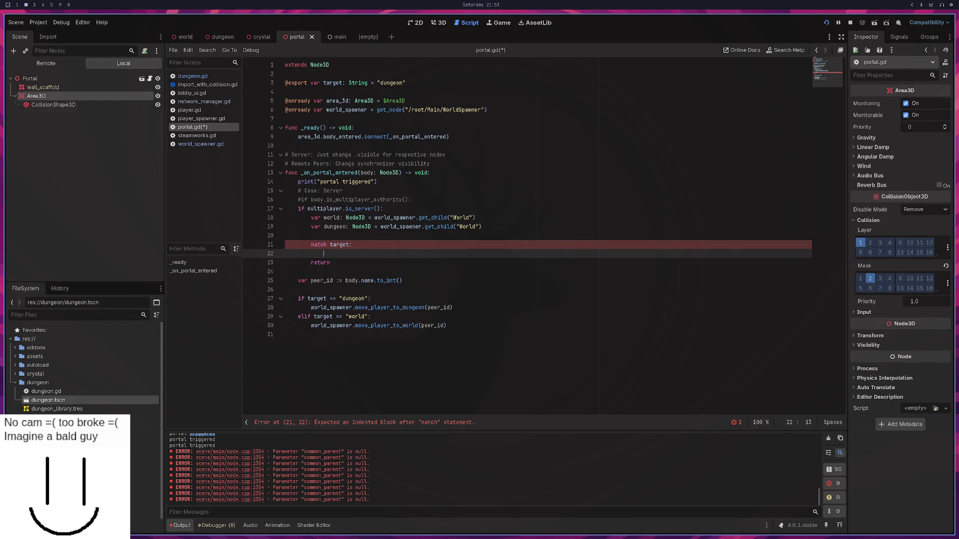
pyautogui.write('"world": wo')
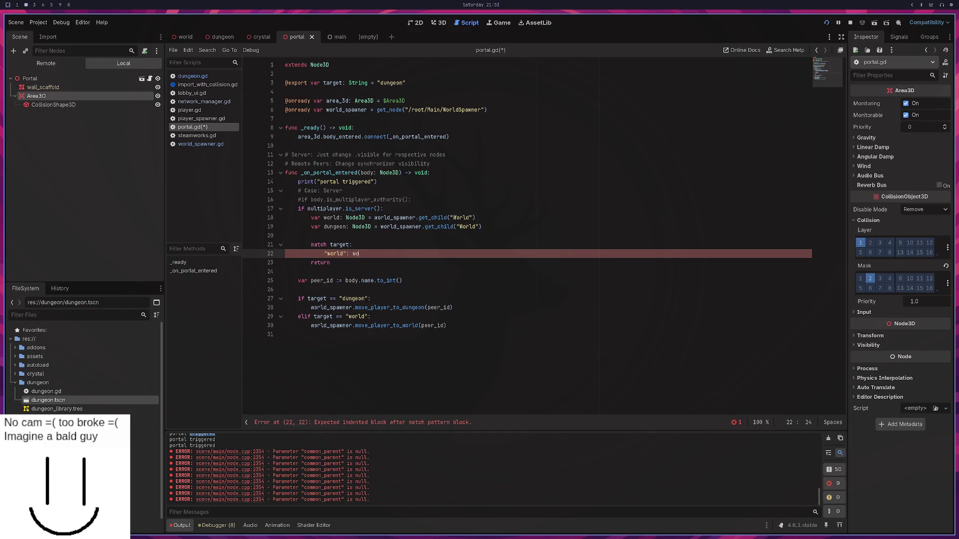
pyautogui.write(' vis')
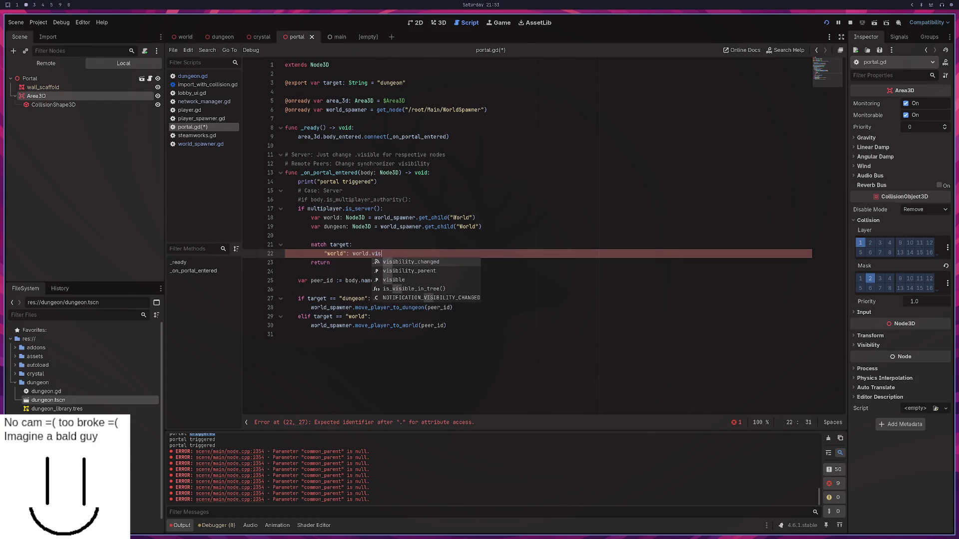
pyautogui.write('ible ')
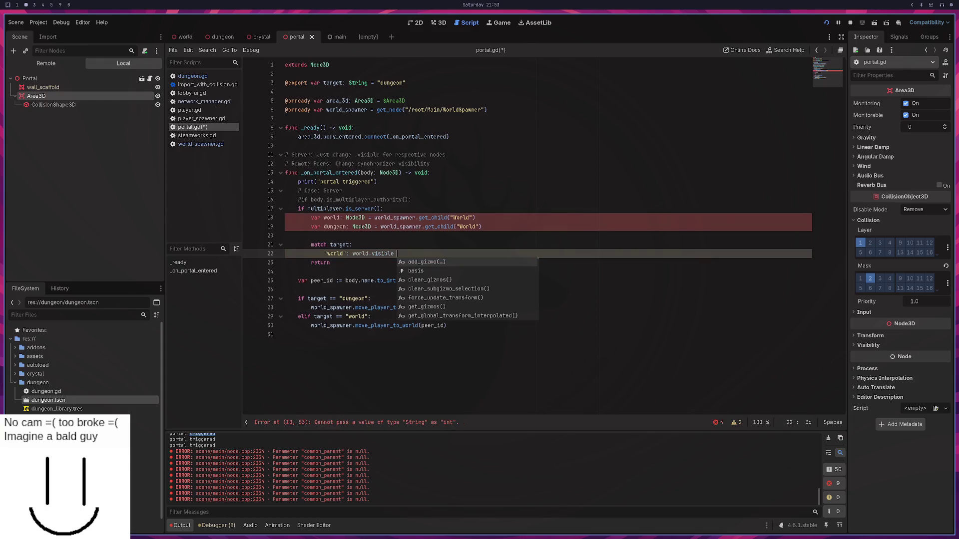
pyautogui.write('!_')
pyautogui.write(' world.vi')
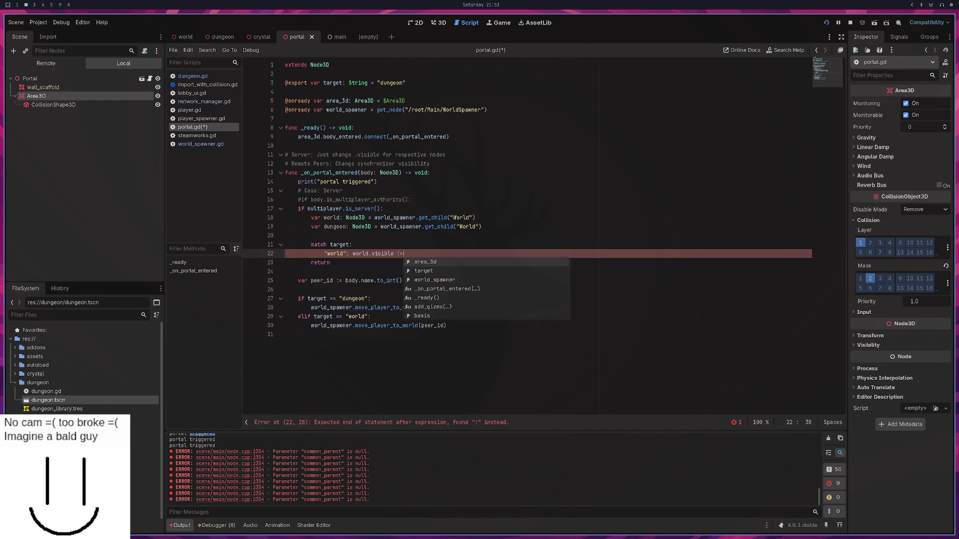
pyautogui.write('sible')
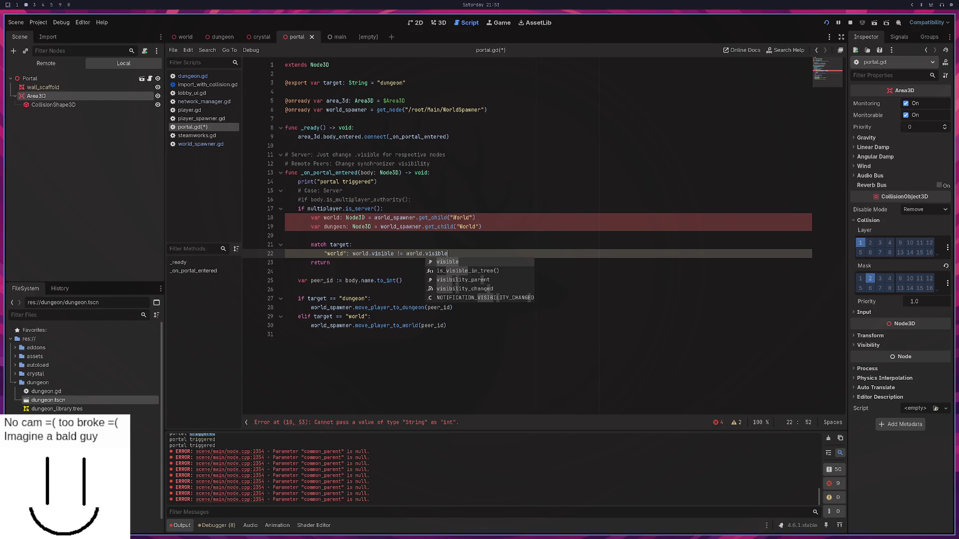
pyautogui.moveTo(448, 254); pyautogui.dragTo(357, 256)
# Step: Paste the toggle expression above the match twice, change the copy to dungeon.visible != dungeon.visible, and save
pyautogui.hotkey('ctrl', 'c')
pyautogui.click(492, 227)
pyautogui.press('Return')
pyautogui.hotkey('ctrl', 'v')
pyautogui.press('Return')
pyautogui.hotkey('ctrl', 'v')
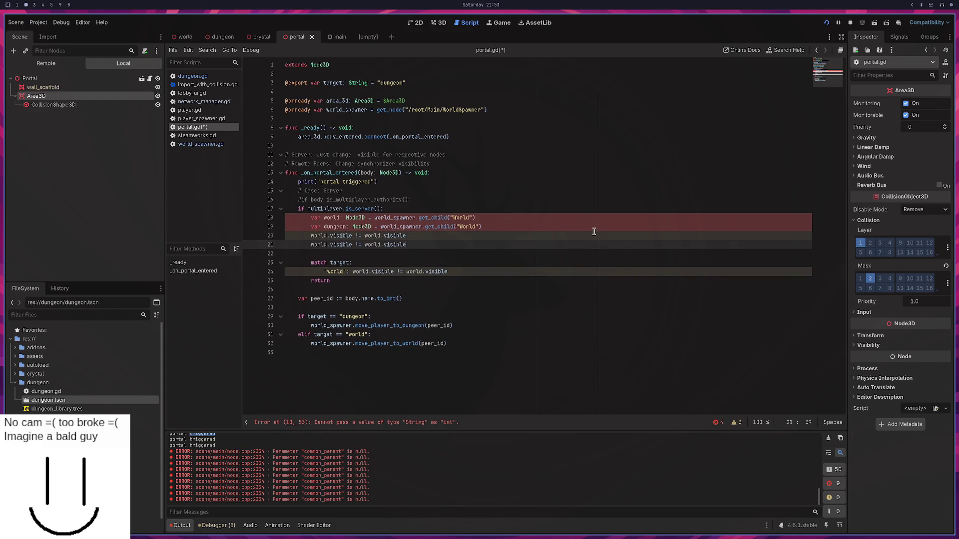
pyautogui.doubleClick(335, 227)
pyautogui.doubleClick(319, 244)
pyautogui.write('ngeon')
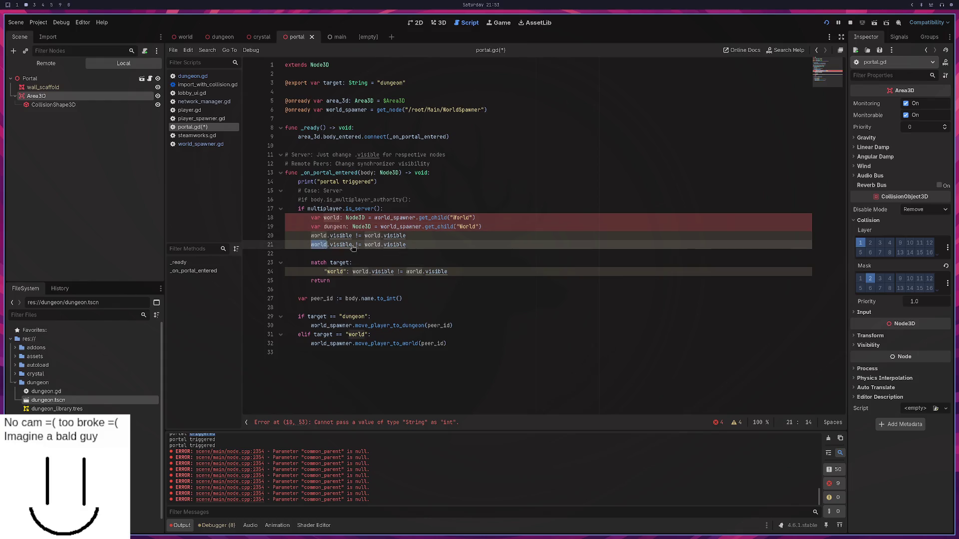
pyautogui.doubleClick(373, 245)
pyautogui.write('ngeon')
pyautogui.click(365, 245)
pyautogui.write('dungeon')
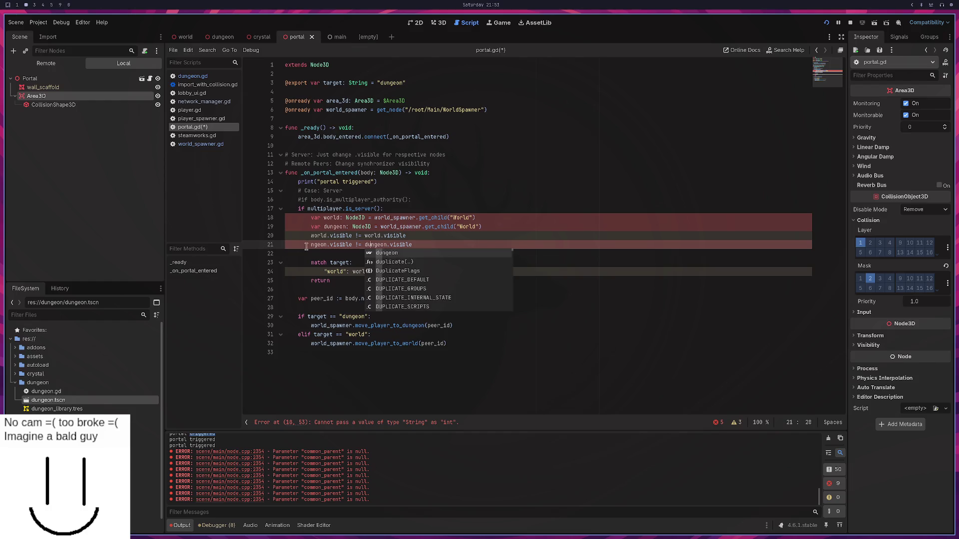
pyautogui.click(313, 245)
pyautogui.write('du')
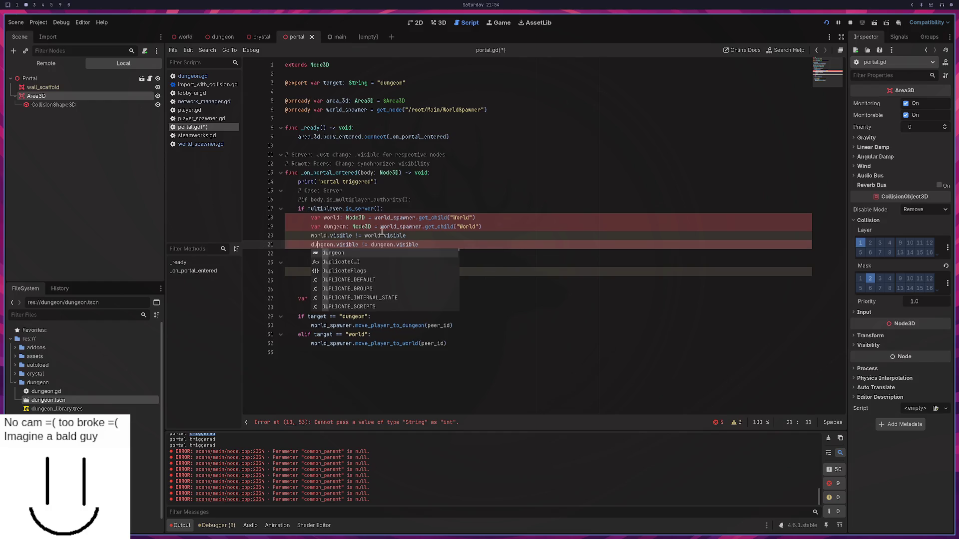
pyautogui.click(520, 226)
pyautogui.press('Return')
pyautogui.hotkey('ctrl', 's')
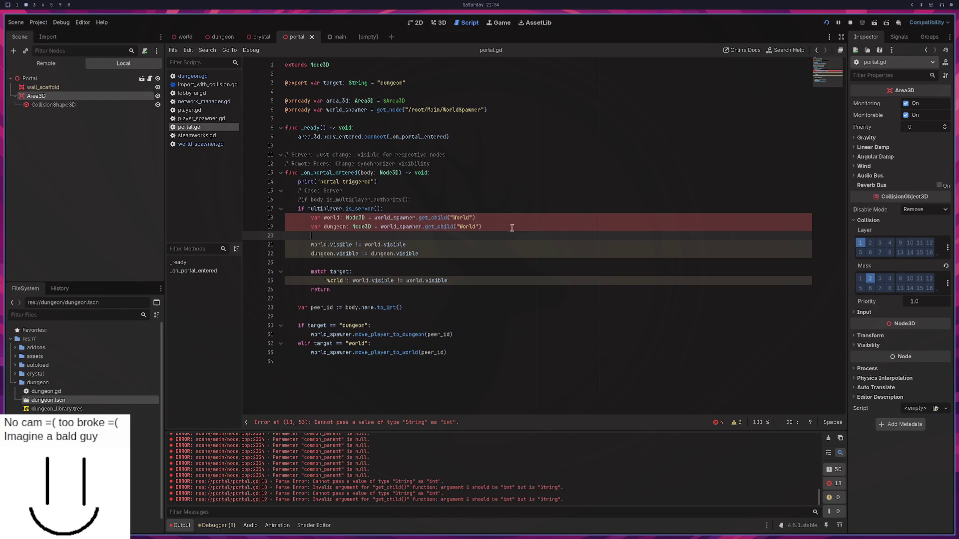
# Step: Delete the match block and save the script
pyautogui.click(417, 308)
pyautogui.moveTo(448, 281); pyautogui.dragTo(468, 263)
pyautogui.press('BackSpace')
pyautogui.hotkey('ctrl', 's')
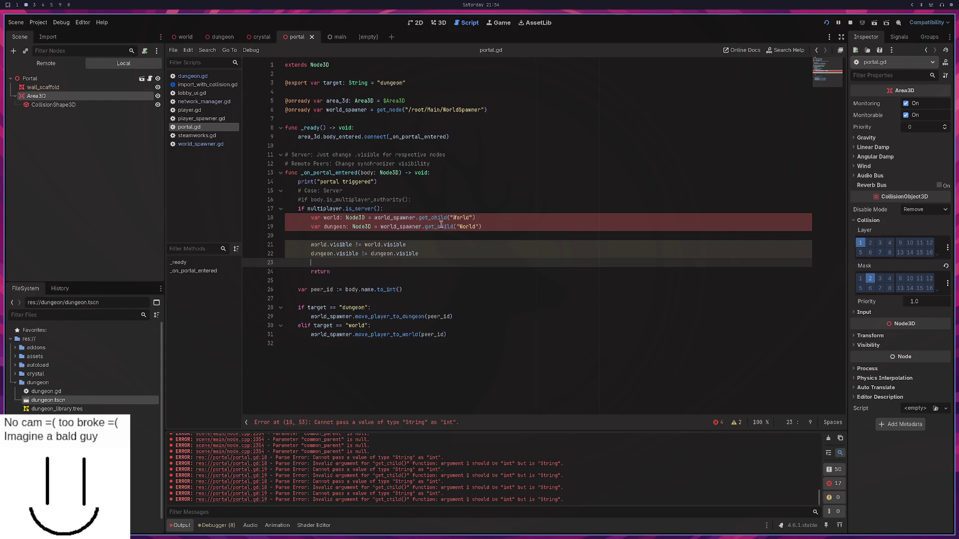
# Step: Change get_child to get_node on lines 18–19 and set line 19's node name to "Dungeon"
pyautogui.moveTo(441, 221)
pyautogui.moveTo(432, 219); pyautogui.dragTo(451, 218)
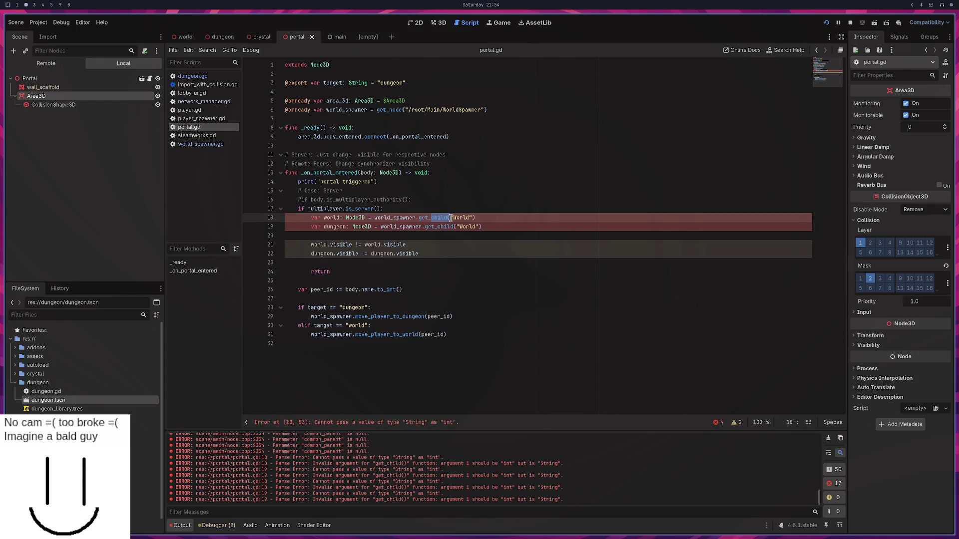
pyautogui.write('node')
pyautogui.press('Return')
pyautogui.click(448, 227)
pyautogui.doubleClick(448, 226)
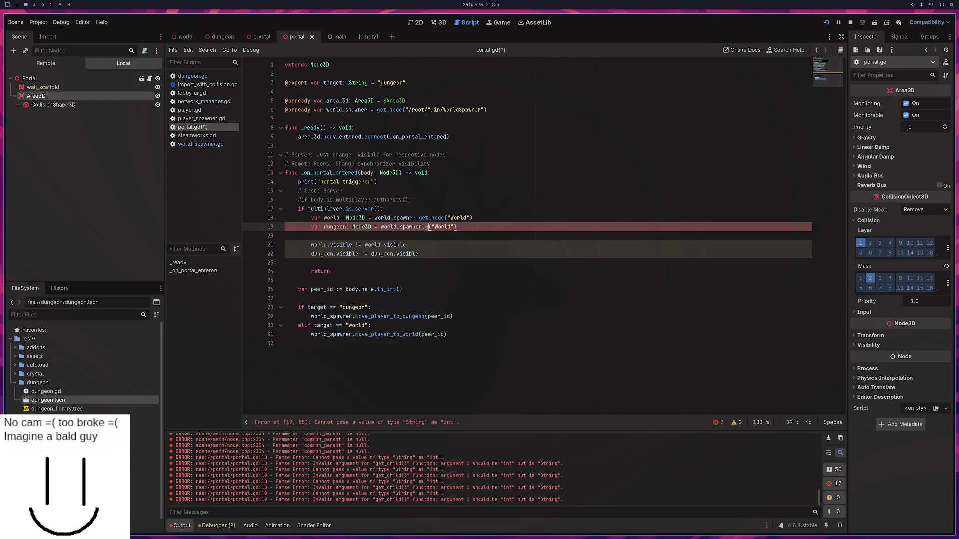
pyautogui.write('et_node')
pyautogui.hotkey('ctrl', 's')
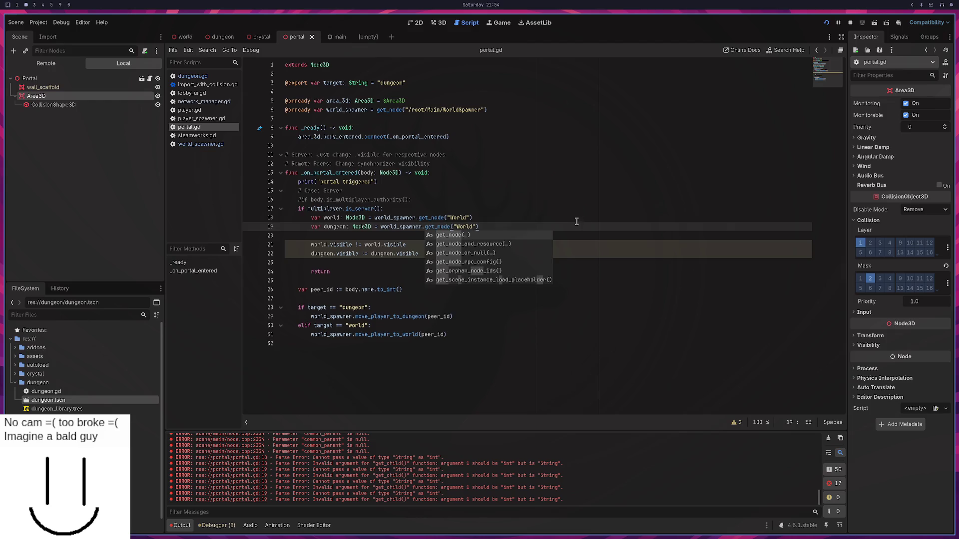
pyautogui.click(595, 208)
pyautogui.click(460, 227)
pyautogui.doubleClick(461, 226)
pyautogui.write('Dungeon')
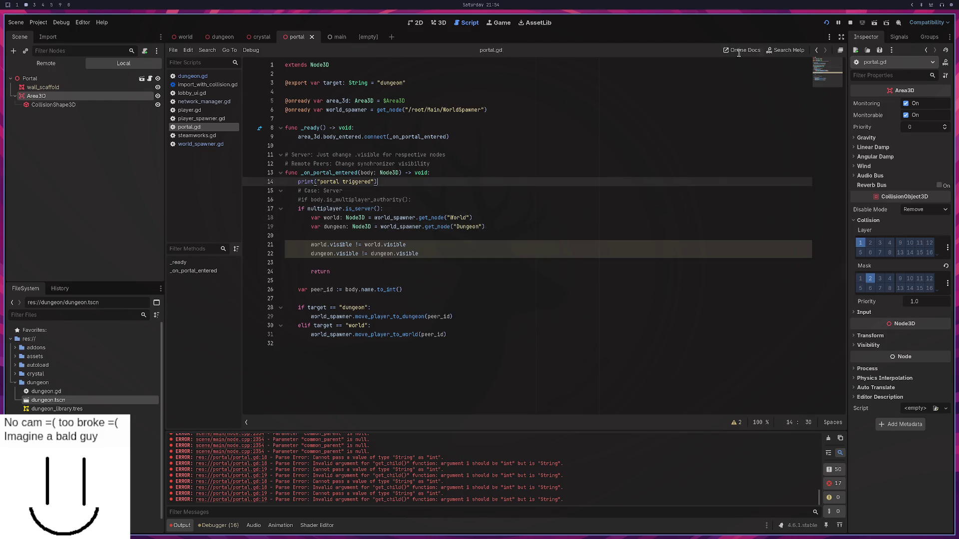
# Step: Run the project as a LAN server host and walk the cube through the portal gate with W
pyautogui.click(827, 23)
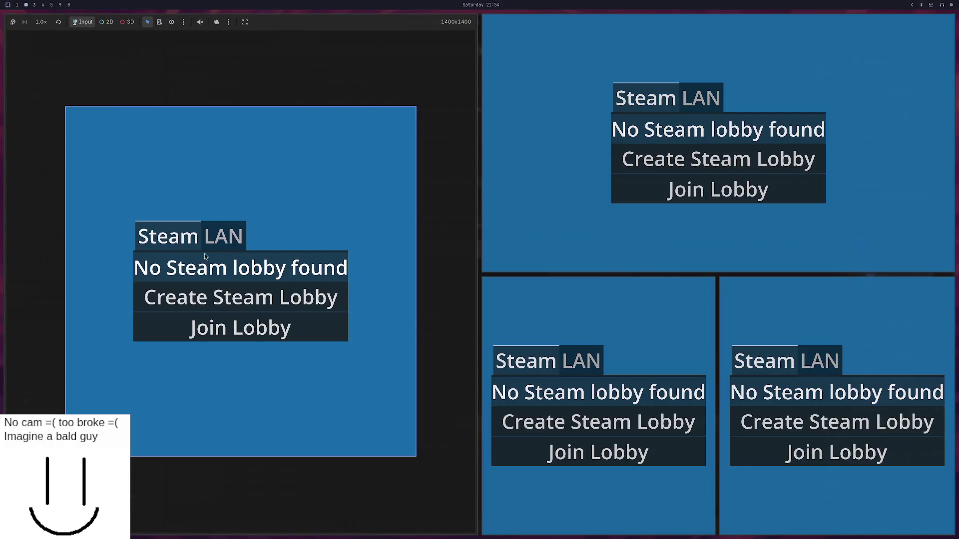
pyautogui.click(223, 235)
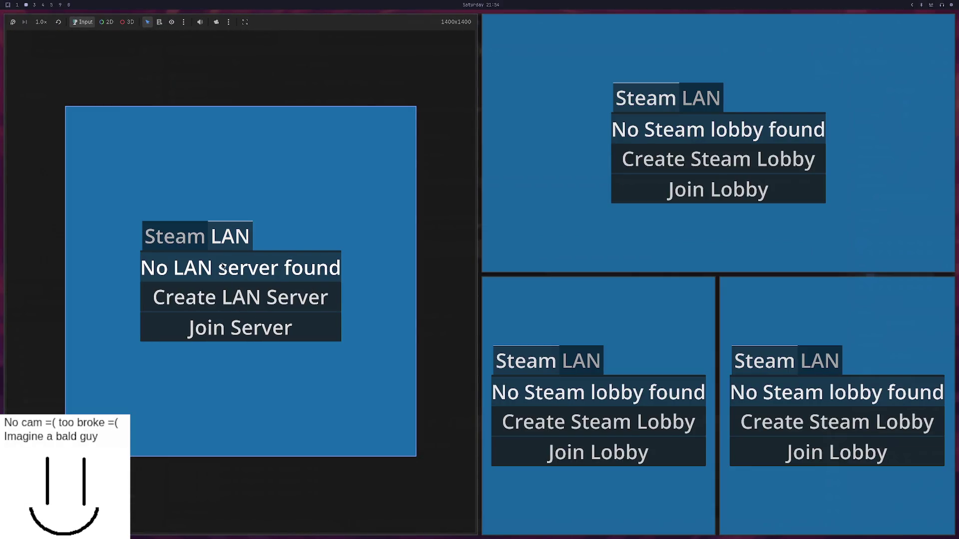
pyautogui.click(222, 298)
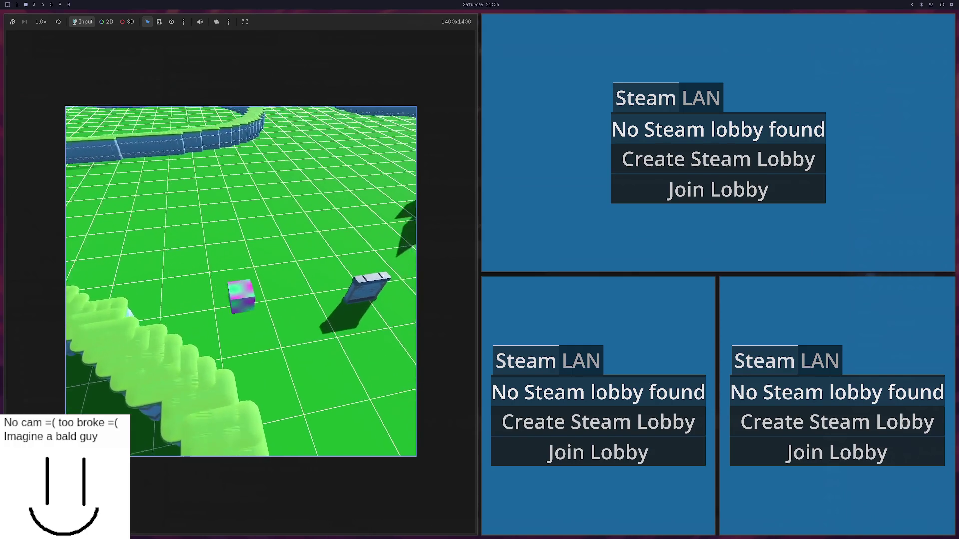
pyautogui.press('w')
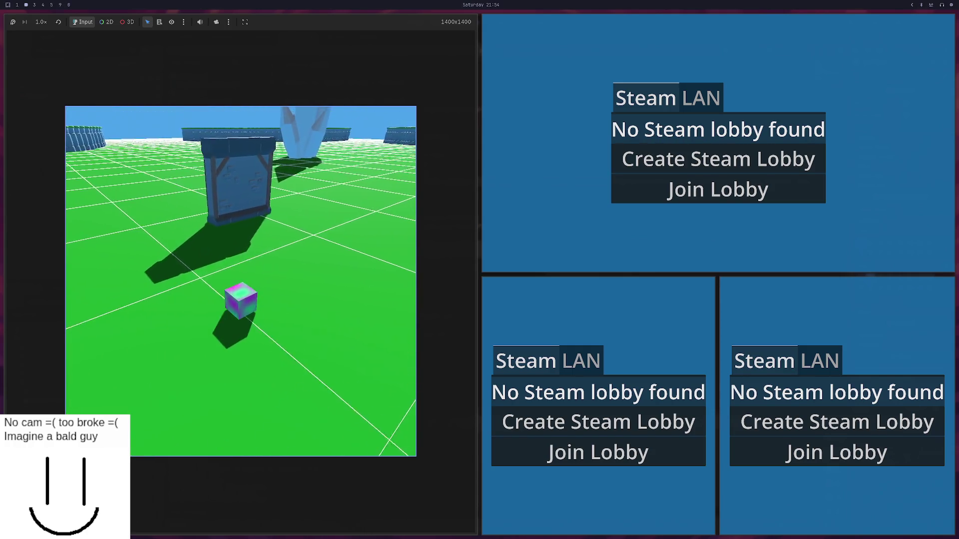
pyautogui.press('w')
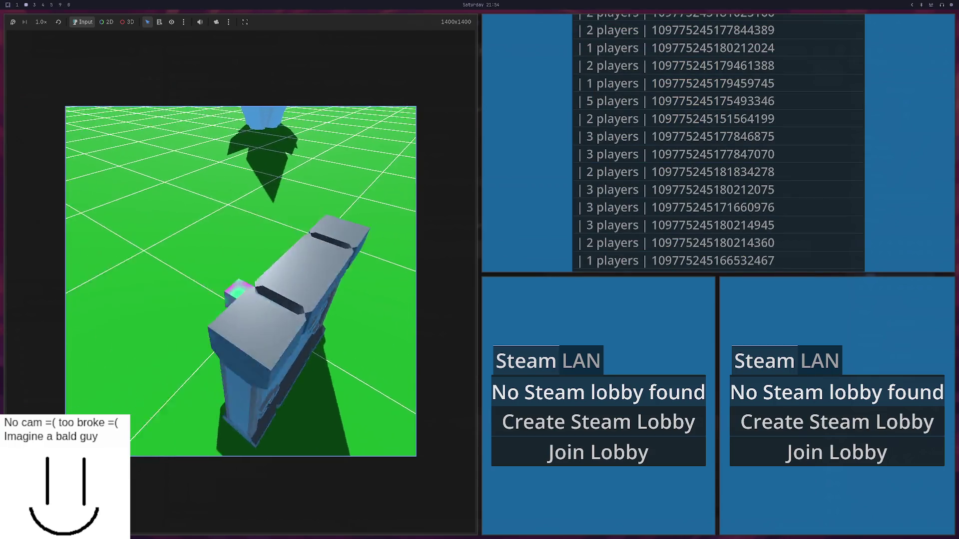
pyautogui.hotkey('alt', 'Tab')
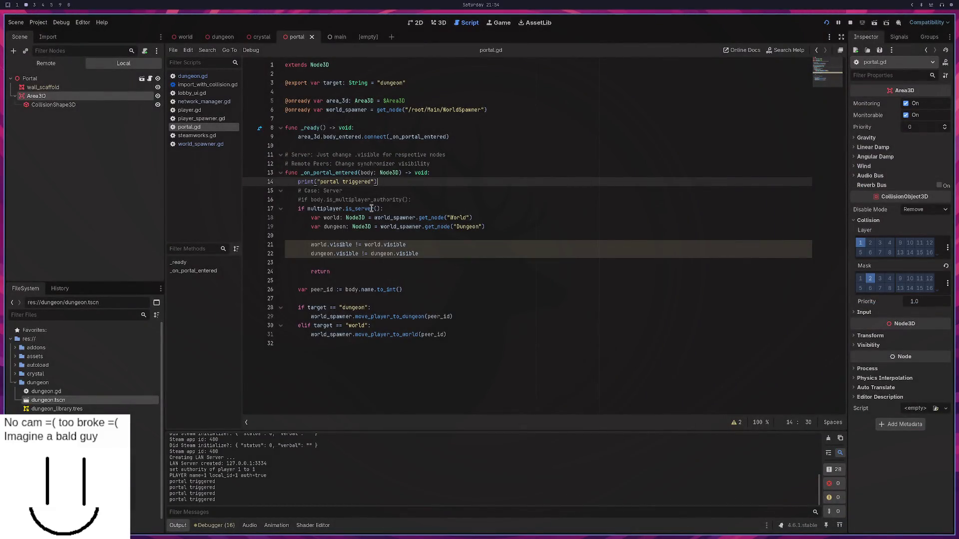
# Step: Add print("we are server") inside the server block and paste a copy below return
pyautogui.click(390, 208)
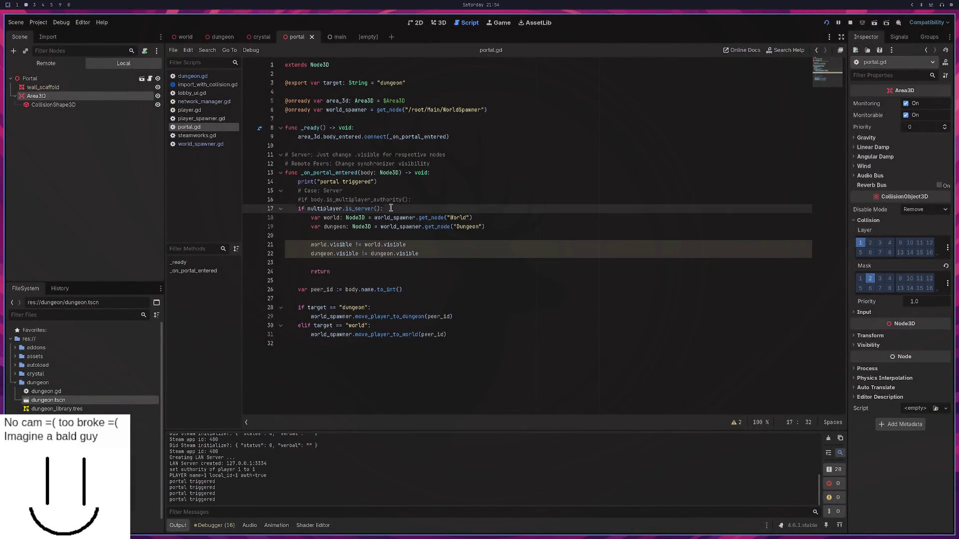
pyautogui.press('Return')
pyautogui.write('print(')
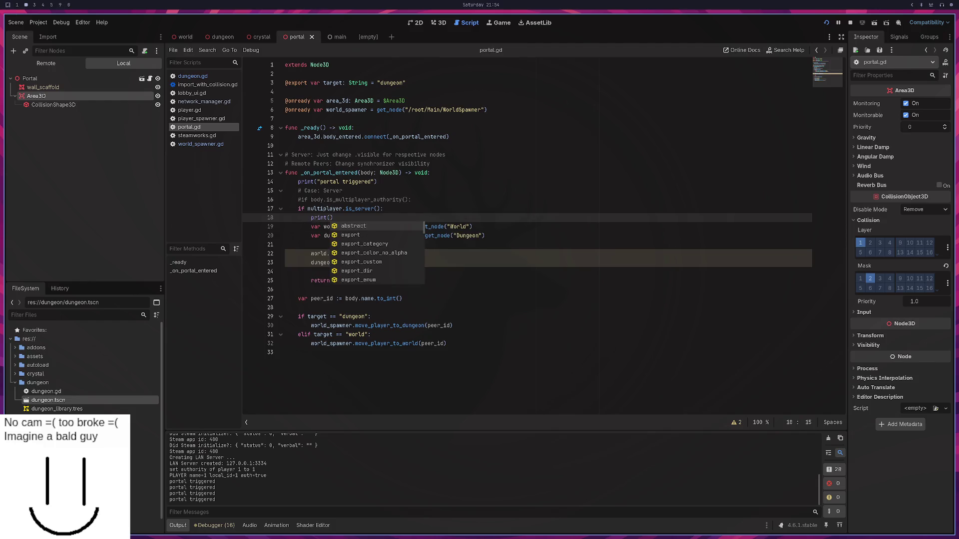
pyautogui.write('"we are server')
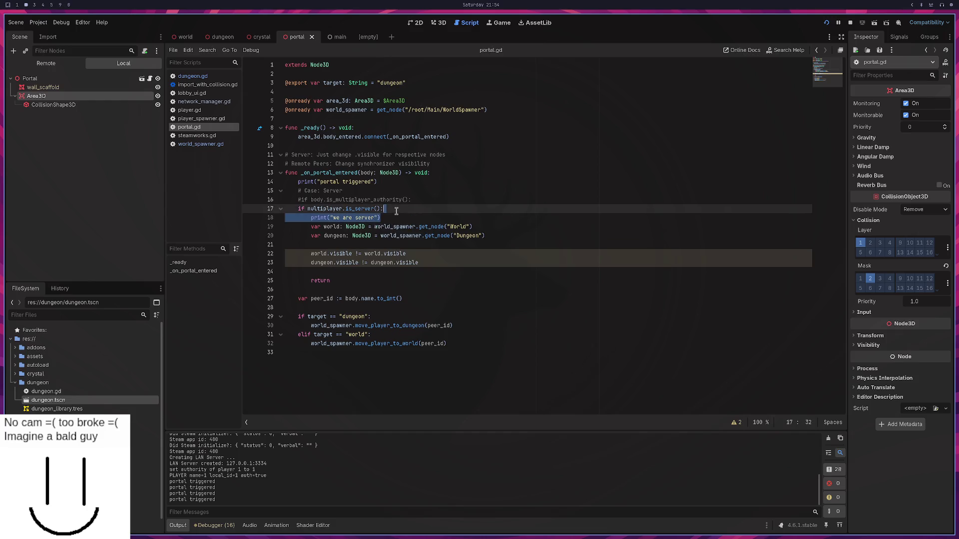
pyautogui.click(346, 283)
pyautogui.press('Return')
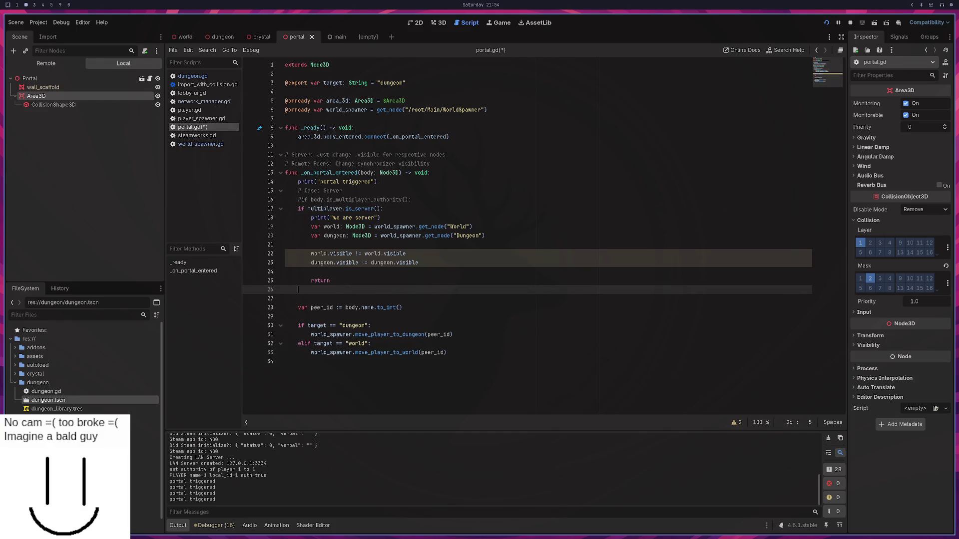
pyautogui.press('Return')
pyautogui.press('Return')
pyautogui.hotkey('ctrl', 'v')
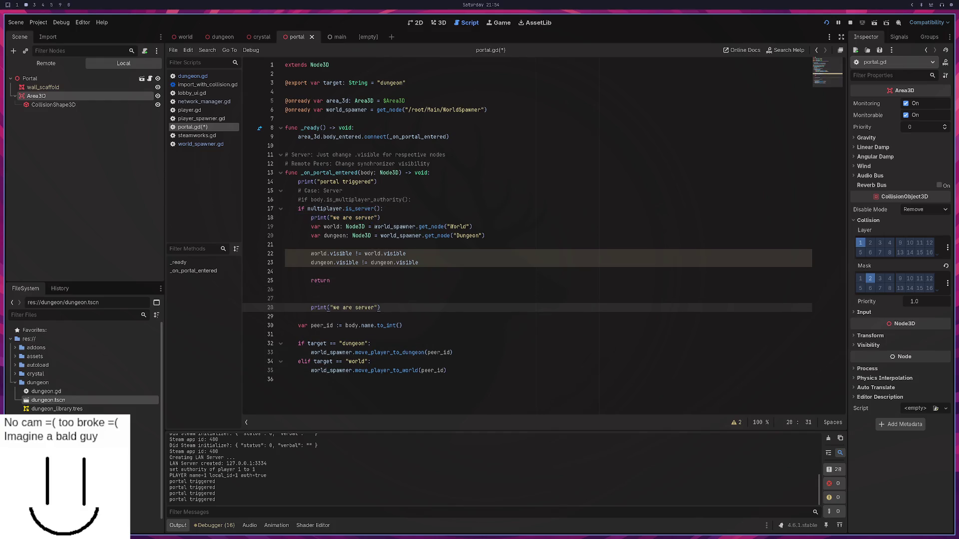
# Step: Change the copy to a dedented print("we are client"), save, then stop and rerun the game
pyautogui.click(366, 307)
pyautogui.hotkey('ctrl', 'Delete')
pyautogui.write('clie')
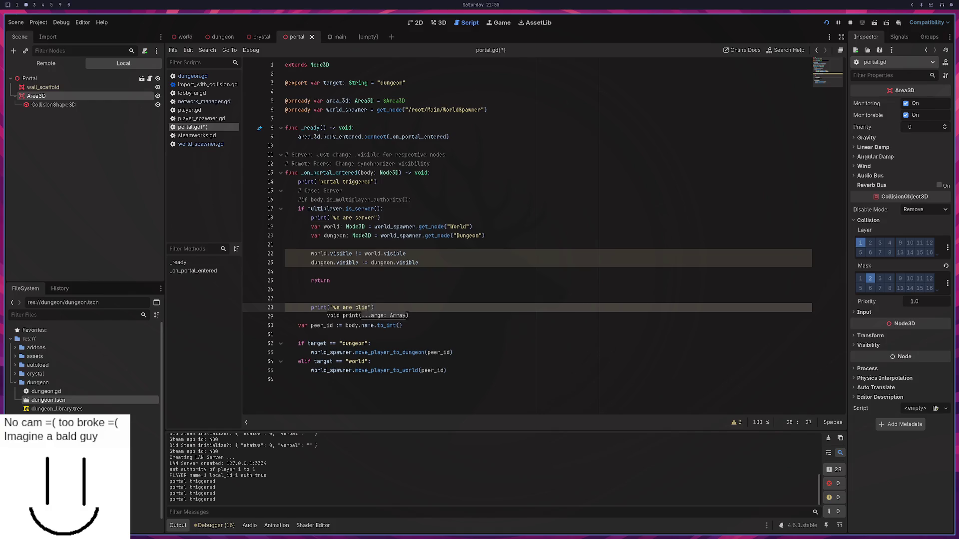
pyautogui.click(311, 307)
pyautogui.hotkey('shift', 'Tab')
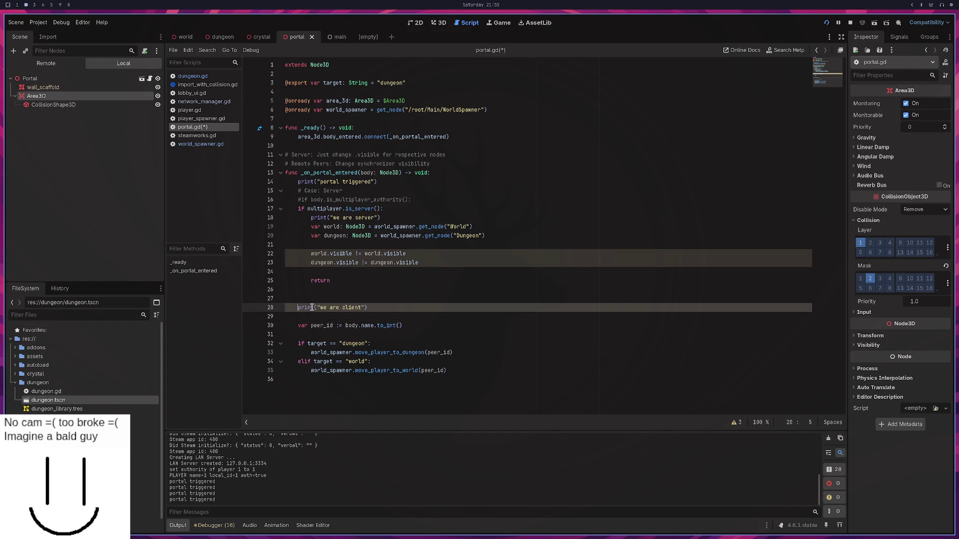
pyautogui.hotkey('ctrl', 's')
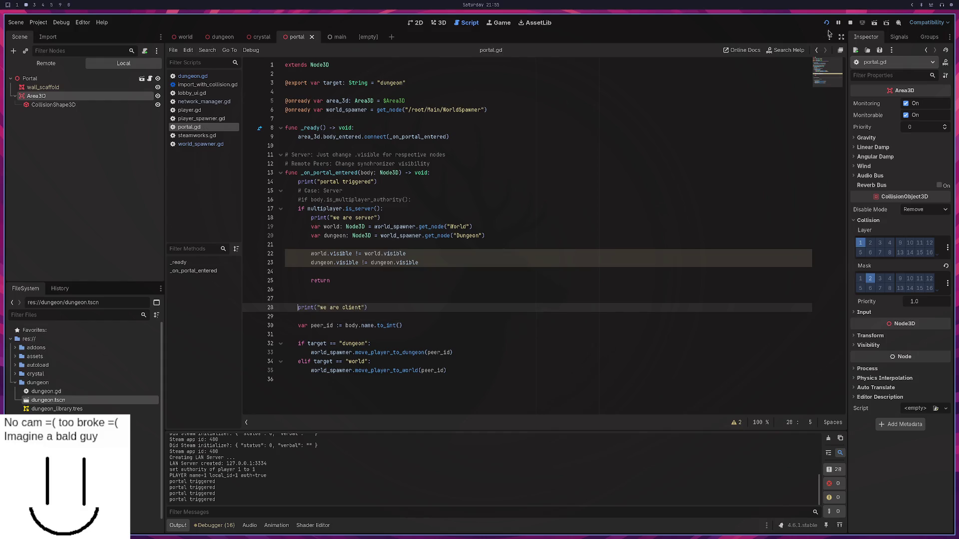
pyautogui.click(829, 25)
pyautogui.click(827, 23)
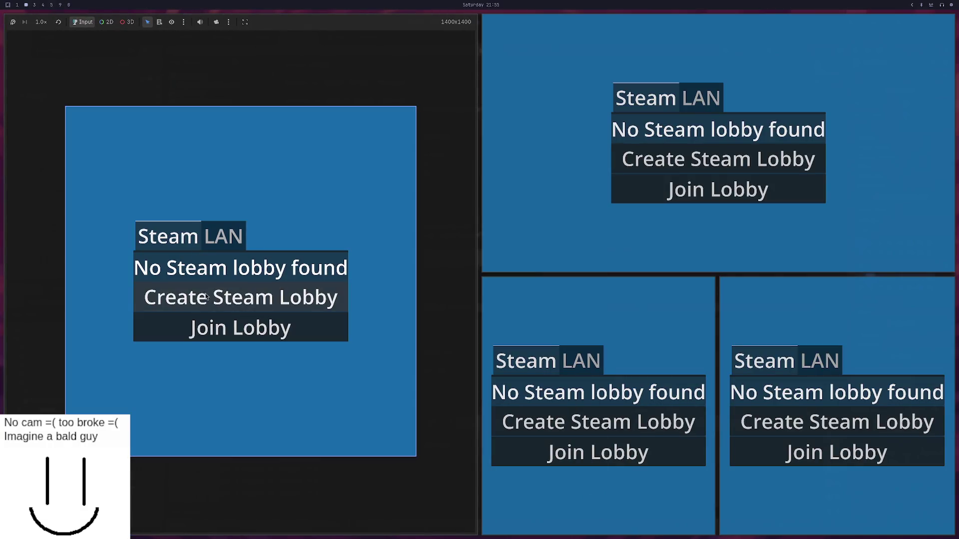
# Step: Host the game again via Create LAN Server on the LAN tab
pyautogui.click(229, 236)
pyautogui.click(238, 300)
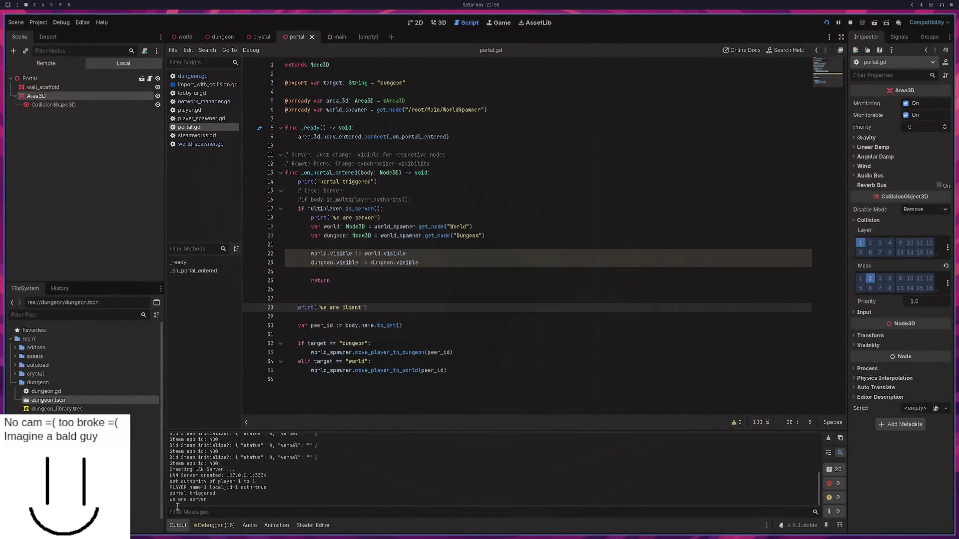
# Step: Select the world and dungeon visibility toggle lines 21–24 to copy them
pyautogui.moveTo(340, 227); pyautogui.dragTo(342, 235)
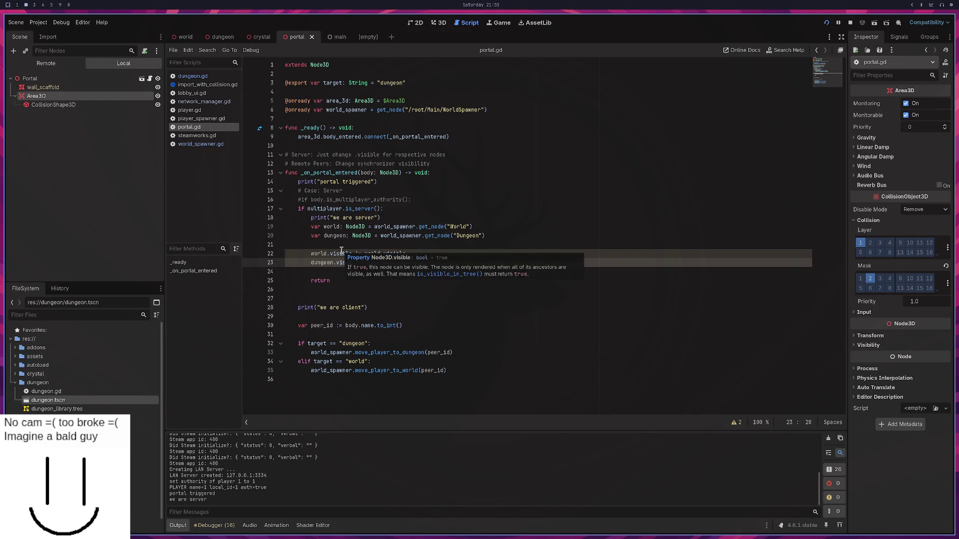
pyautogui.click(342, 250)
pyautogui.doubleClick(347, 256)
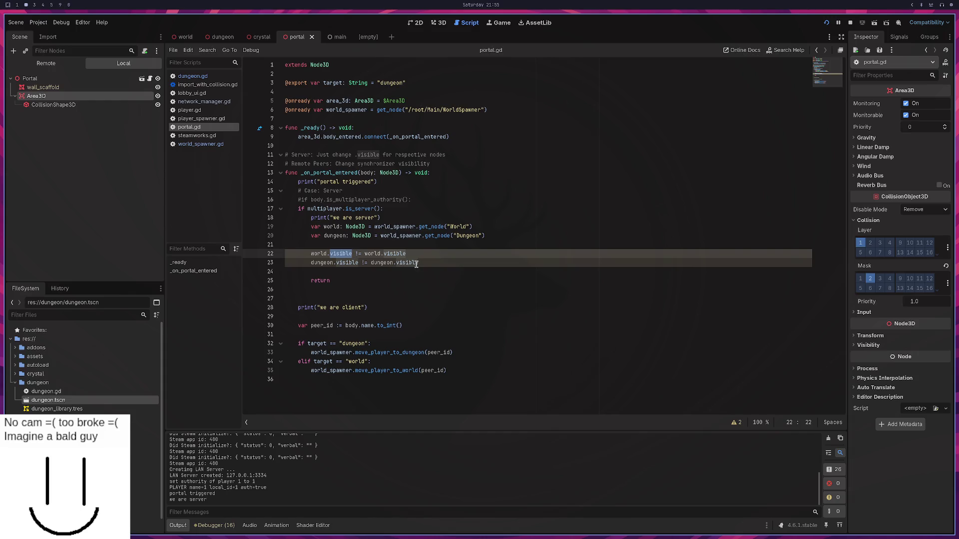
pyautogui.click(422, 264)
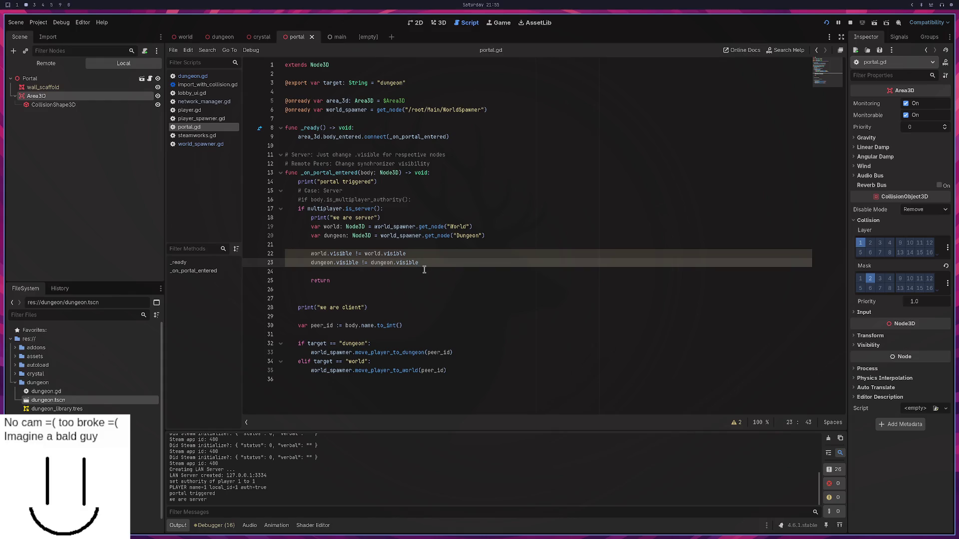
pyautogui.moveTo(424, 270); pyautogui.dragTo(260, 244)
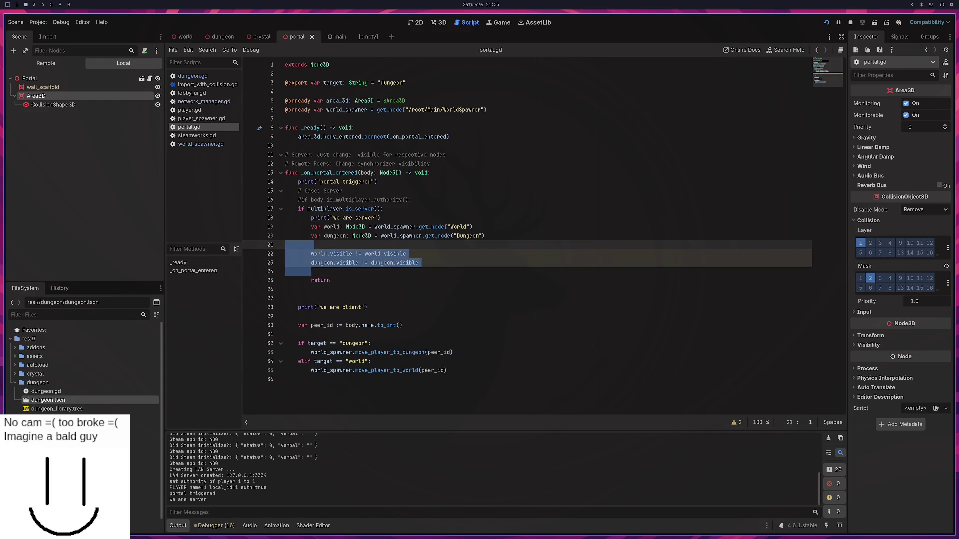
pyautogui.press('super+1')
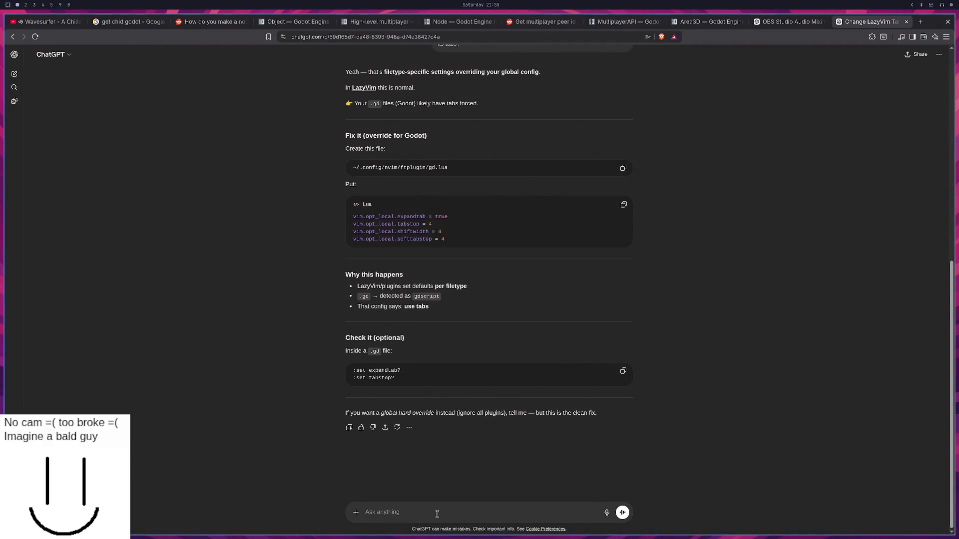
# Step: In the MultiplayerSynchronizer ChatGPT chat, paste the toggle lines and ask whether this works in Godot
pyautogui.press('super+0')
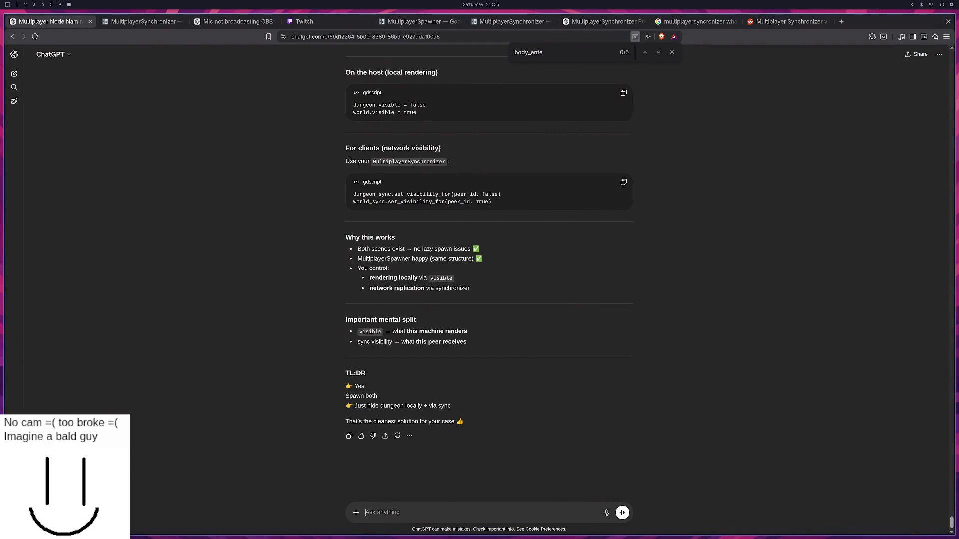
pyautogui.click(583, 22)
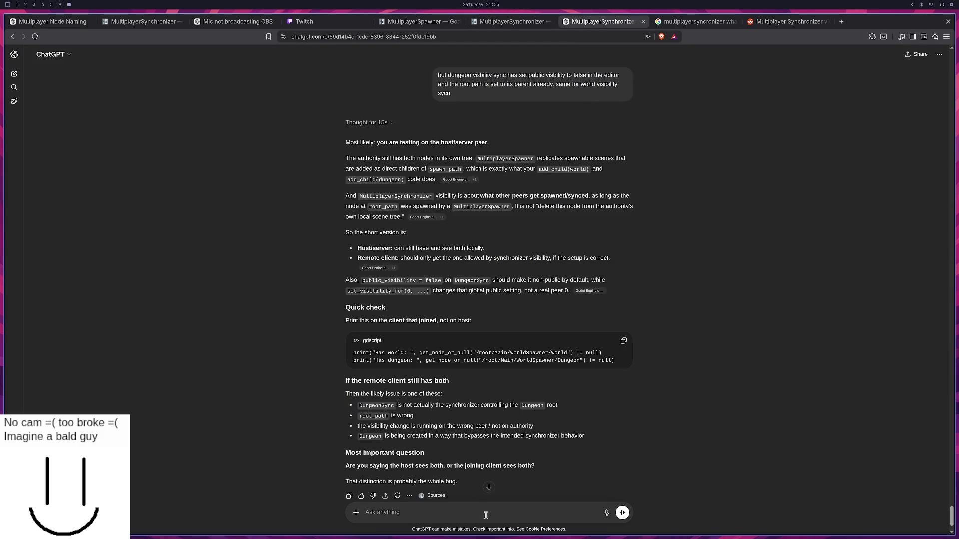
pyautogui.hotkey('ctrl', 'v')
pyautogui.hotkey('shift', 'Return')
pyautogui.hotkey('shift', 'Return')
pyautogui.hotkey('shift', 'Return')
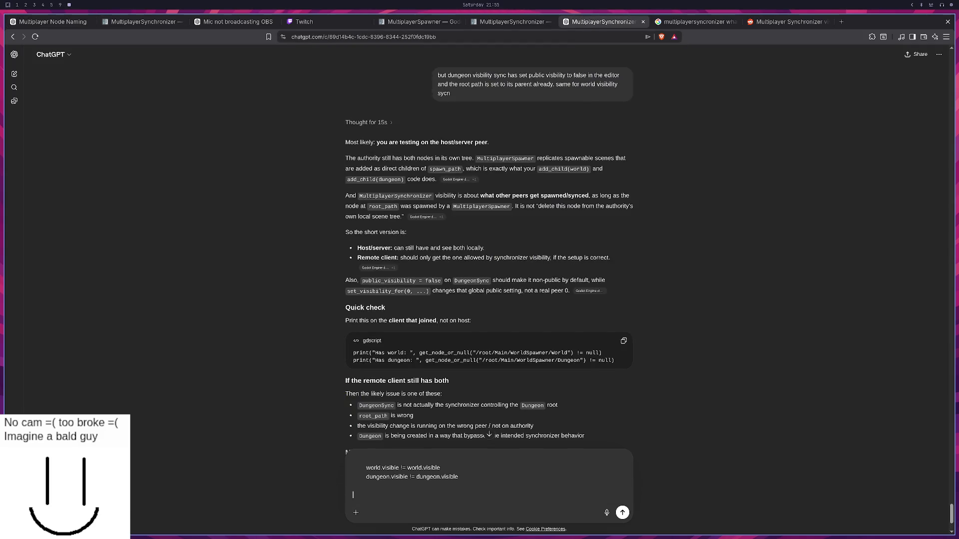
pyautogui.write('does thsi work in godot gdscript')
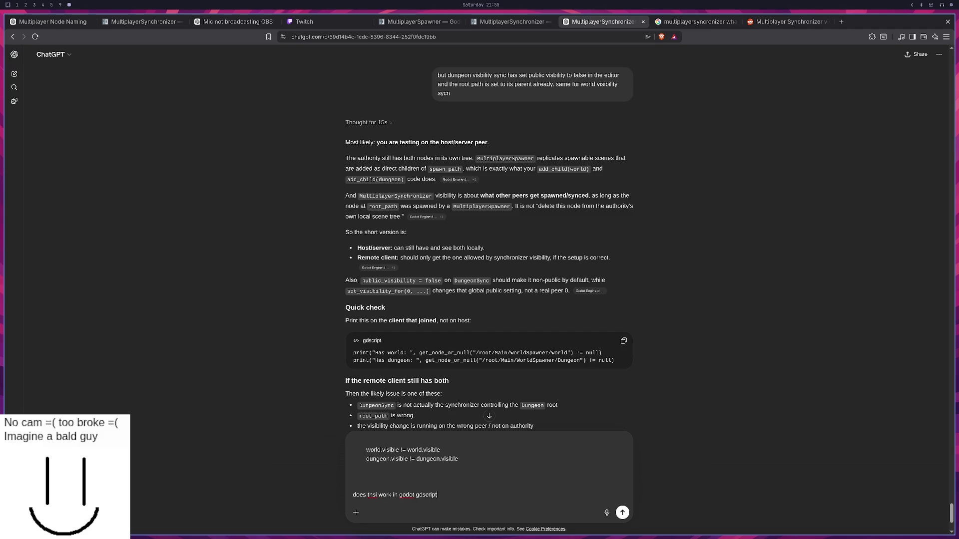
pyautogui.press('Return')
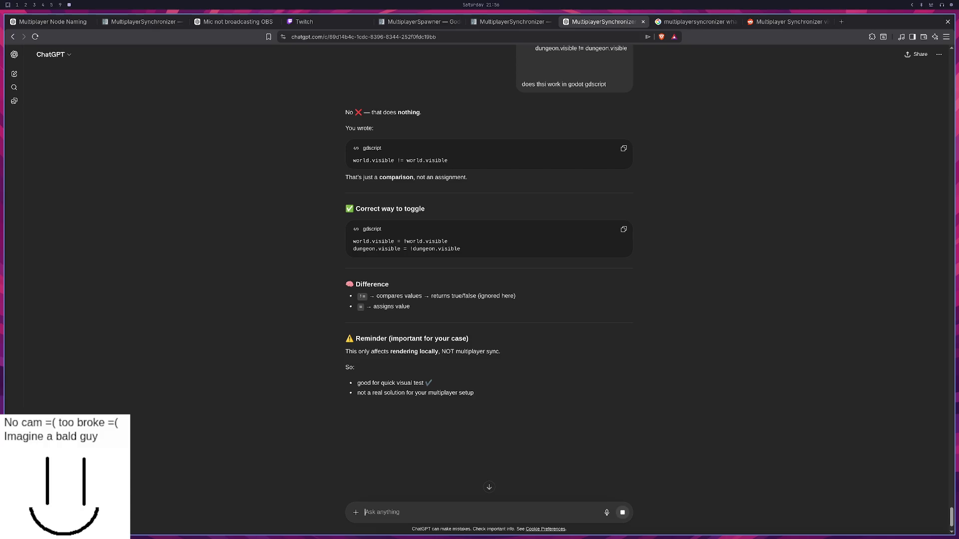
# Step: Open a terminal beside the browser and start the python interpreter
pyautogui.press('super+Return')
pyautogui.write('pzthon')
pyautogui.press('Return')
pyautogui.write('python')
pyautogui.press('Return')
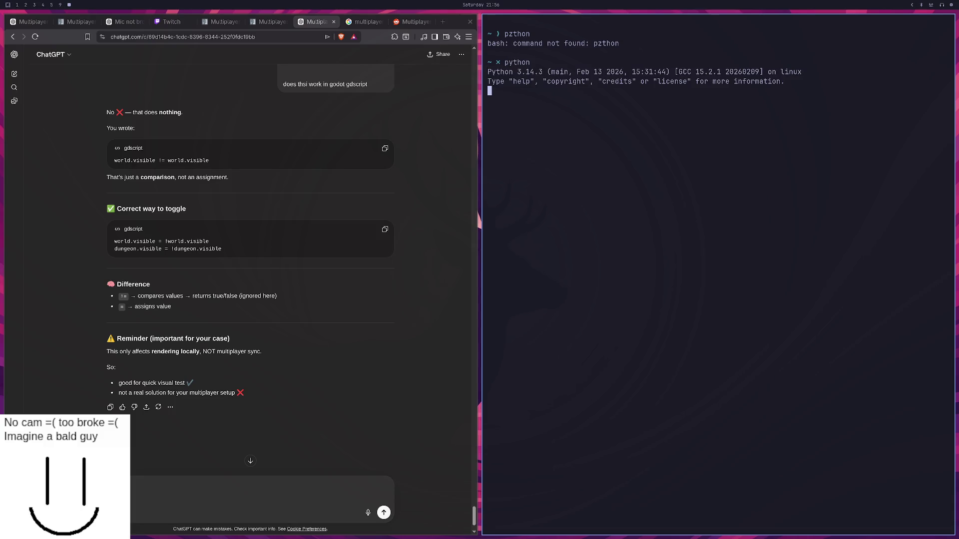
# Step: In the Python shell, assign foo = True and print foo's value
pyautogui.press('Return')
pyautogui.write('foo +')
pyautogui.press('BackSpace')
pyautogui.write('= true')
pyautogui.press('BackSpace')
pyautogui.press('BackSpace')
pyautogui.press('BackSpace')
pyautogui.write('True')
pyautogui.press('Return')
pyautogui.write('foo')
pyautogui.press('Return')
# Step: Evaluate foo != foo, then close the terminal with super+Q
pyautogui.write('foo')
pyautogui.write(' !')
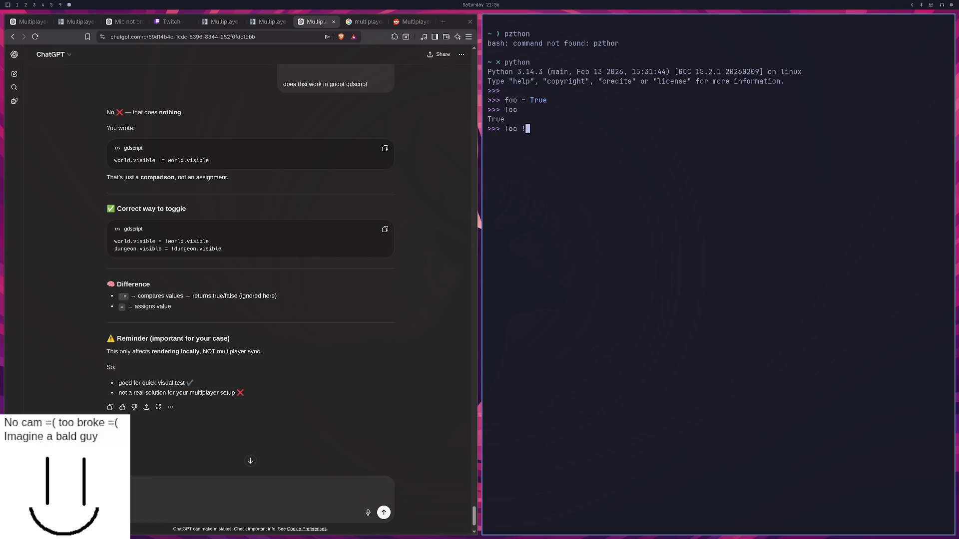
pyautogui.write('= f')
pyautogui.write('oo')
pyautogui.press('Return')
pyautogui.press('super+q')
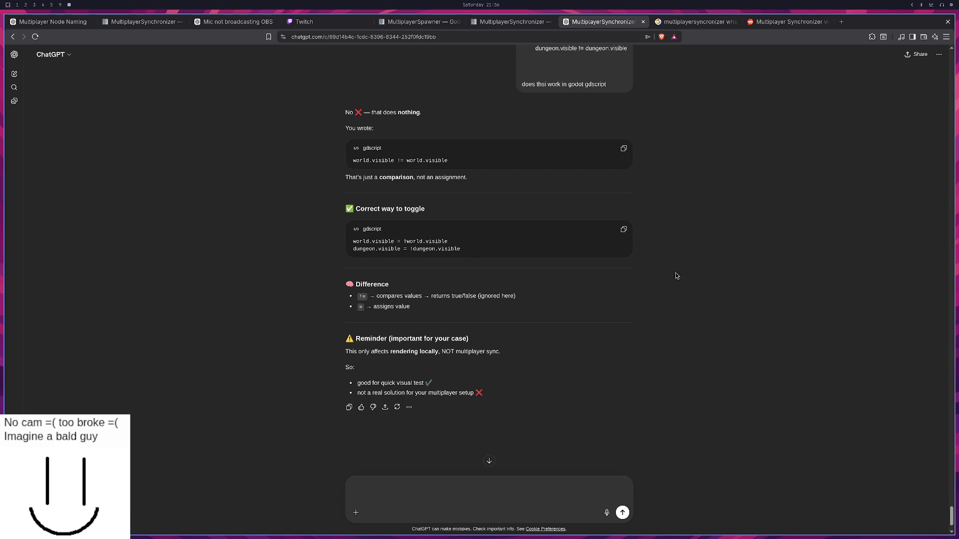
# Step: In portal.gd, change the != on lines 22 and 23 to = using two carets
pyautogui.click(622, 235)
pyautogui.press('super+2')
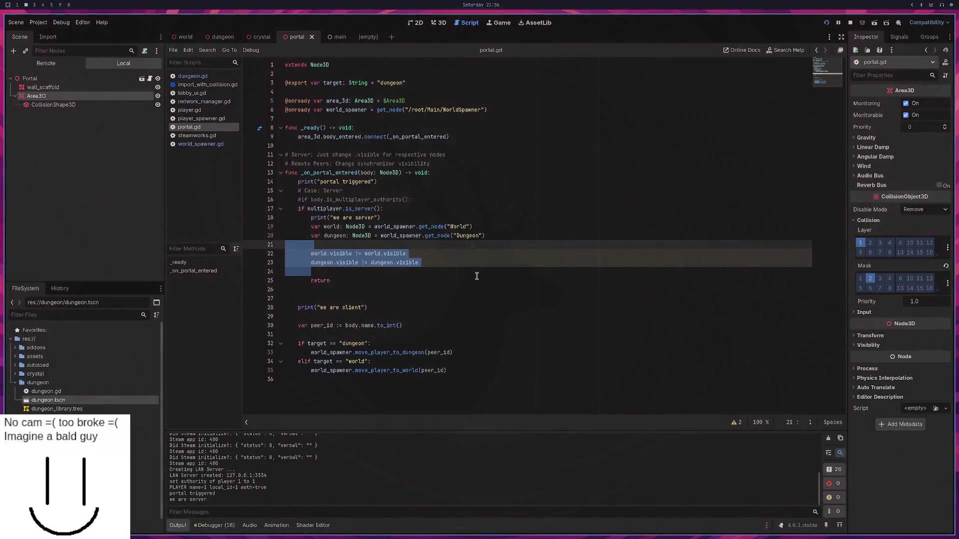
pyautogui.click(443, 279)
pyautogui.click(329, 262)
pyautogui.click(332, 253)
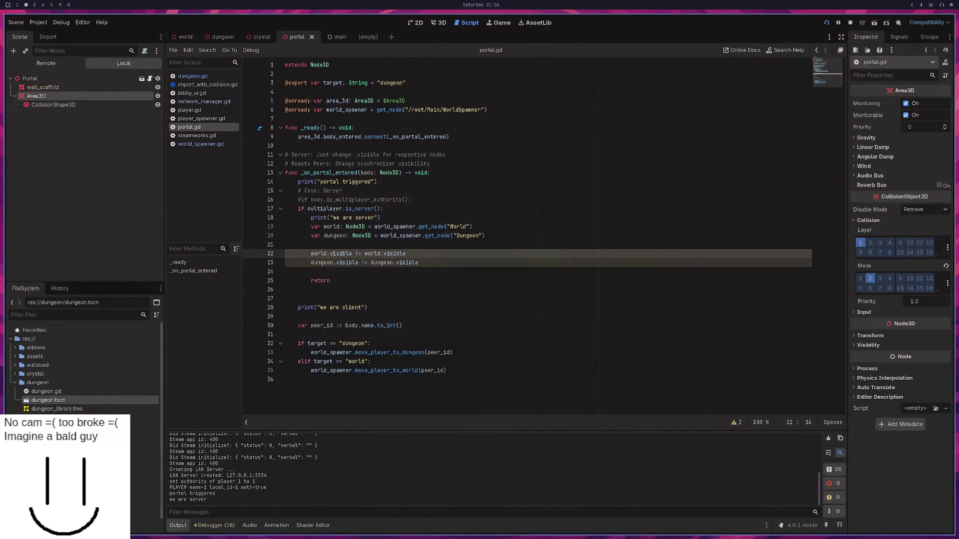
pyautogui.press('BackSpace')
pyautogui.press('BackSpace')
pyautogui.write('=')
pyautogui.press('Down')
pyautogui.press('Right')
pyautogui.press('Delete')
pyautogui.press('Up')
pyautogui.press('Escape')
# Step: Negate the values with ! before world.visible and not before dungeon.visible
pyautogui.write('!')
pyautogui.press('Down')
pyautogui.write('!')
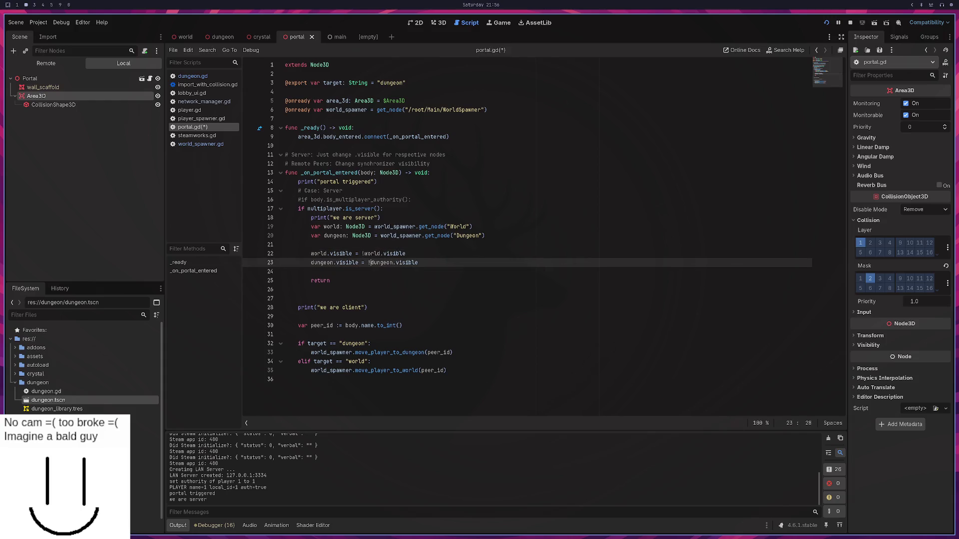
pyautogui.press('BackSpace')
pyautogui.write('not')
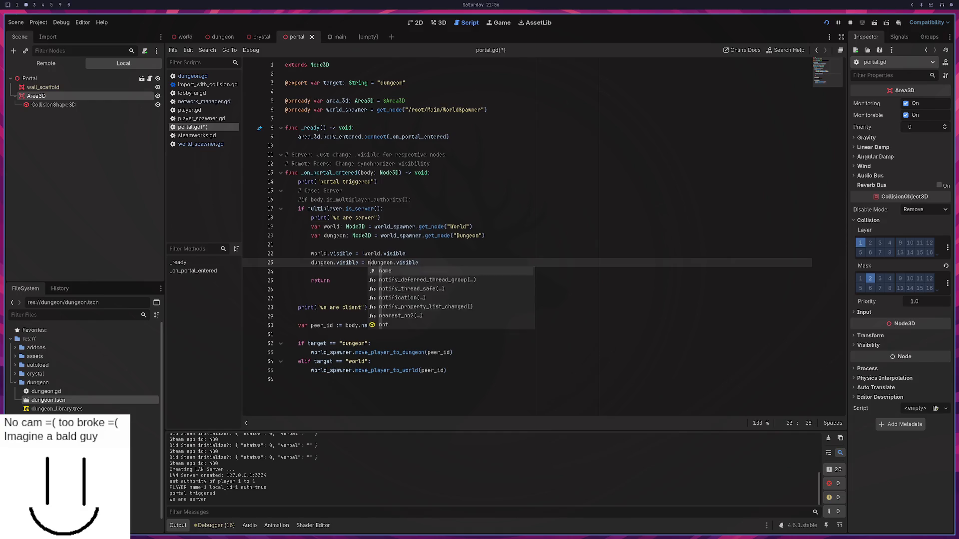
pyautogui.press('Escape')
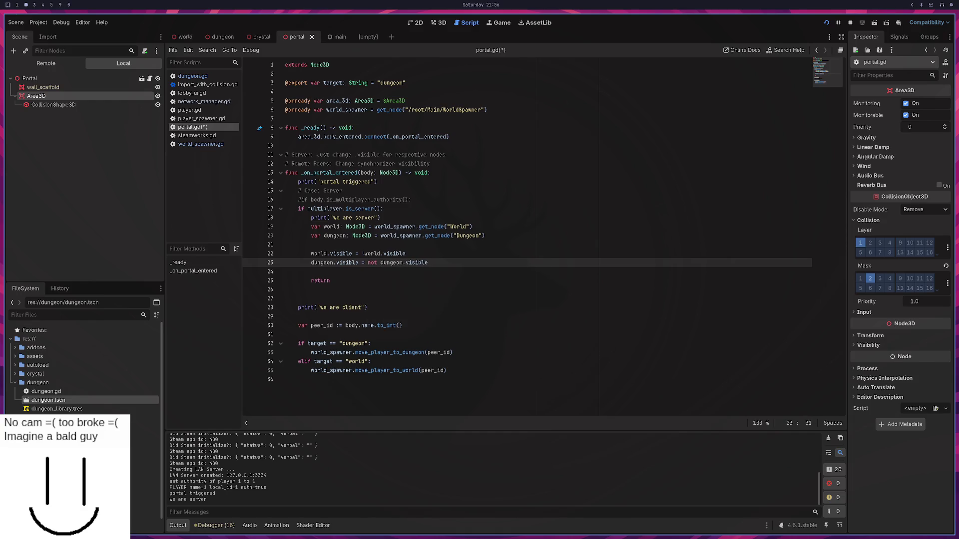
pyautogui.press('super+1')
pyautogui.press('super+2')
pyautogui.press('super+1')
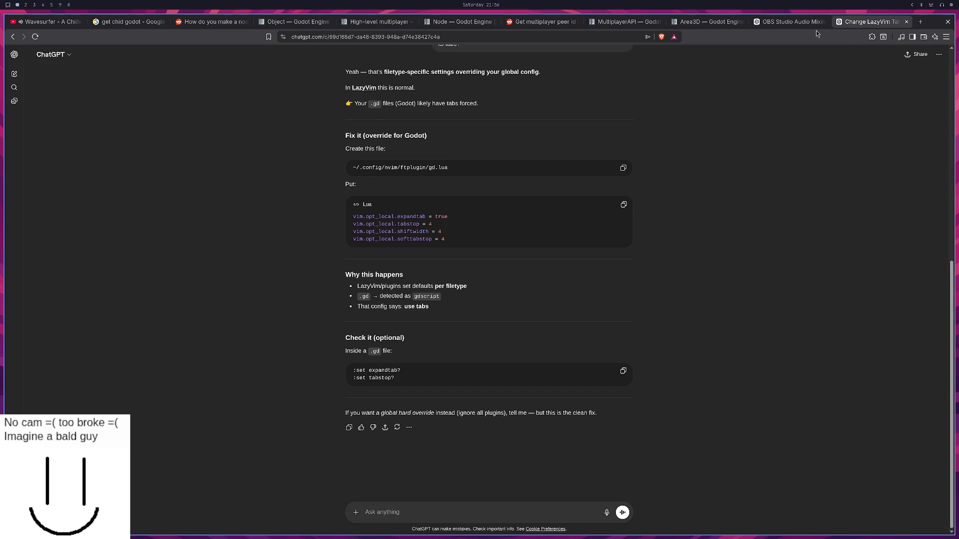
# Step: Go through the workspaces to reach the browser's GDScript ChatGPT conversation
pyautogui.click(793, 26)
pyautogui.press('super+3')
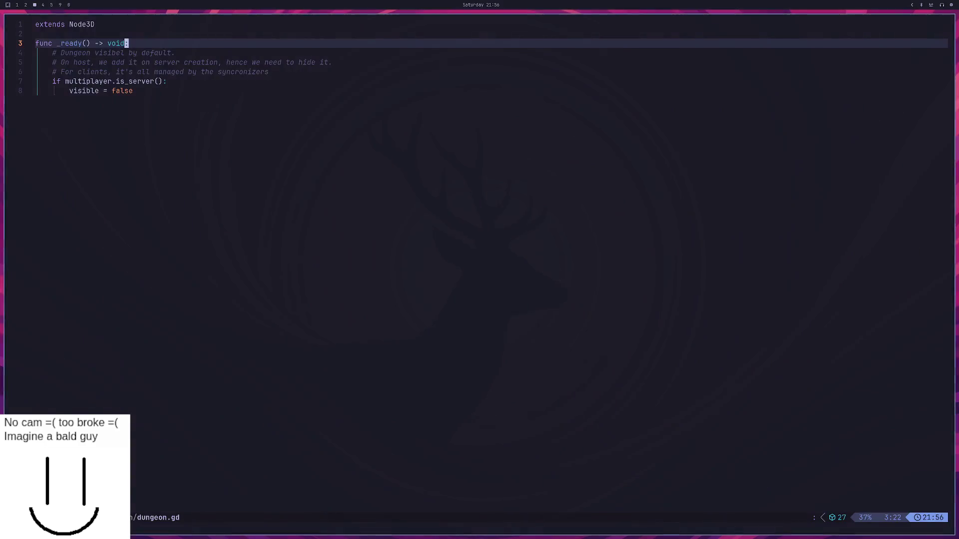
pyautogui.press('super+4')
pyautogui.press('super+6')
pyautogui.press('super+0')
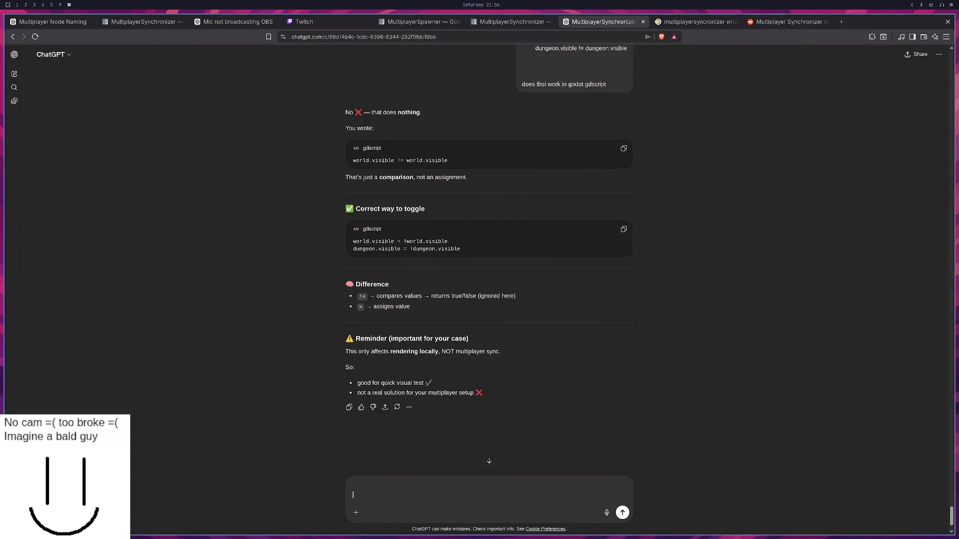
pyautogui.scroll(-2, 449, 429)
# Step: Ask ChatGPT 'when use not vs !' about boolean negation in GDScript
pyautogui.click(423, 485)
pyautogui.write('when use not vs !')
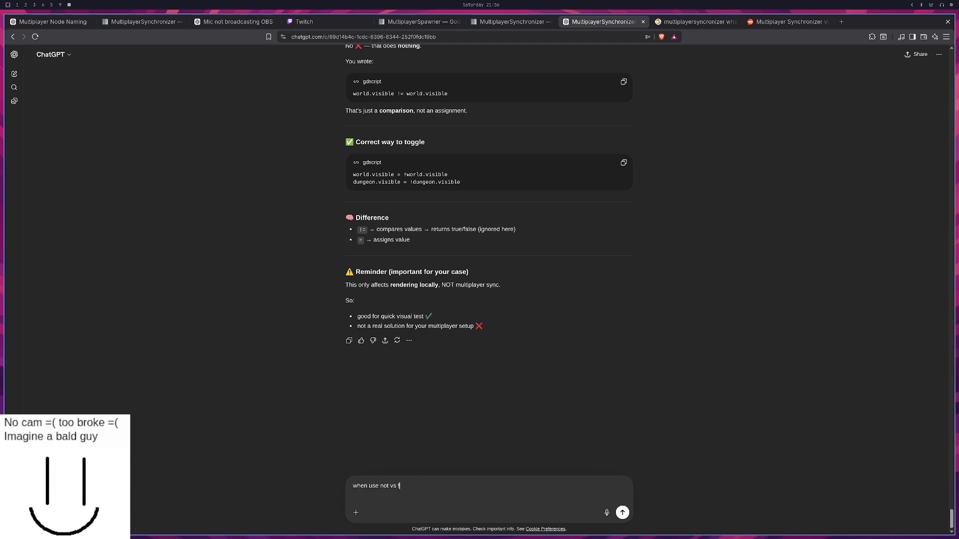
pyautogui.press('Return')
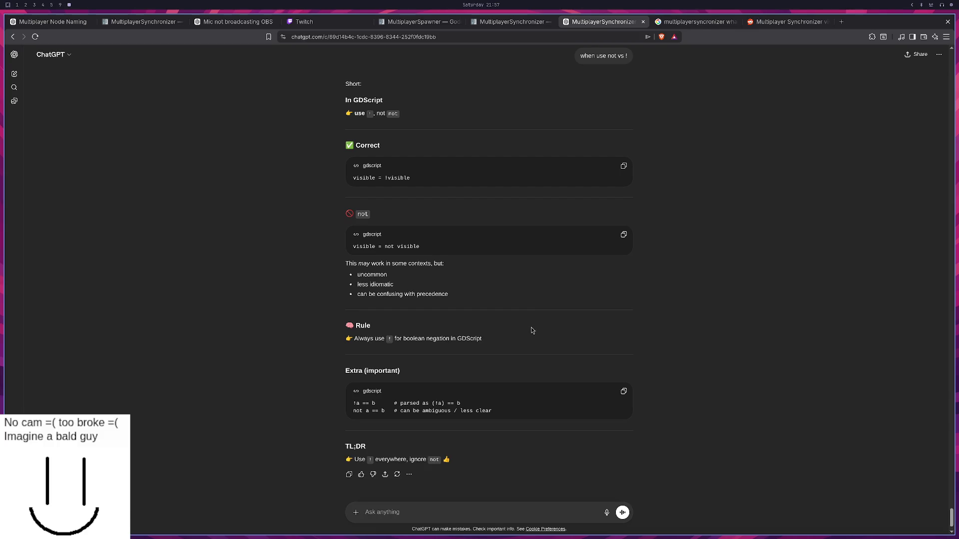
pyautogui.press('super+2')
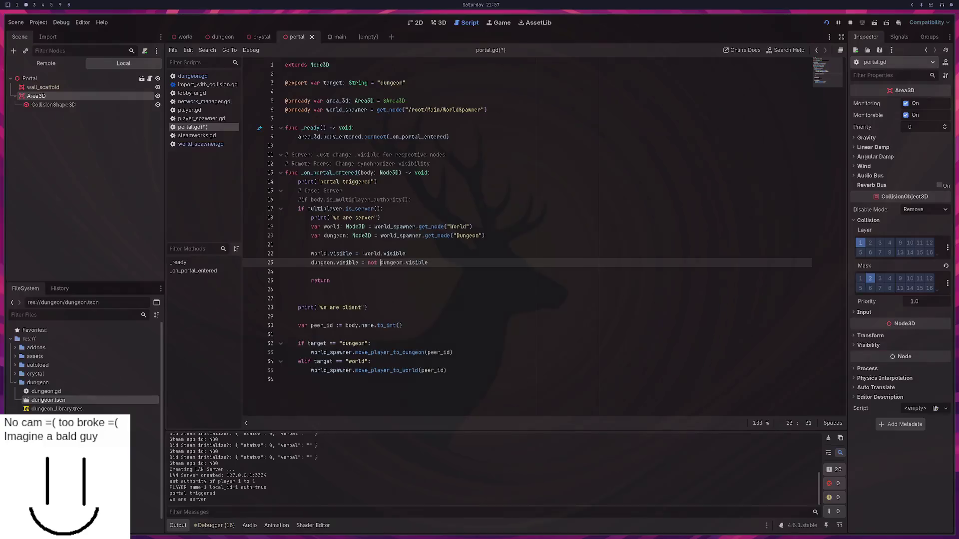
# Step: Replace 'not' with ! so line 23 reads dungeon.visible = !dungeon.visible, save, and restart the game
pyautogui.doubleClick(372, 262)
pyautogui.write('!')
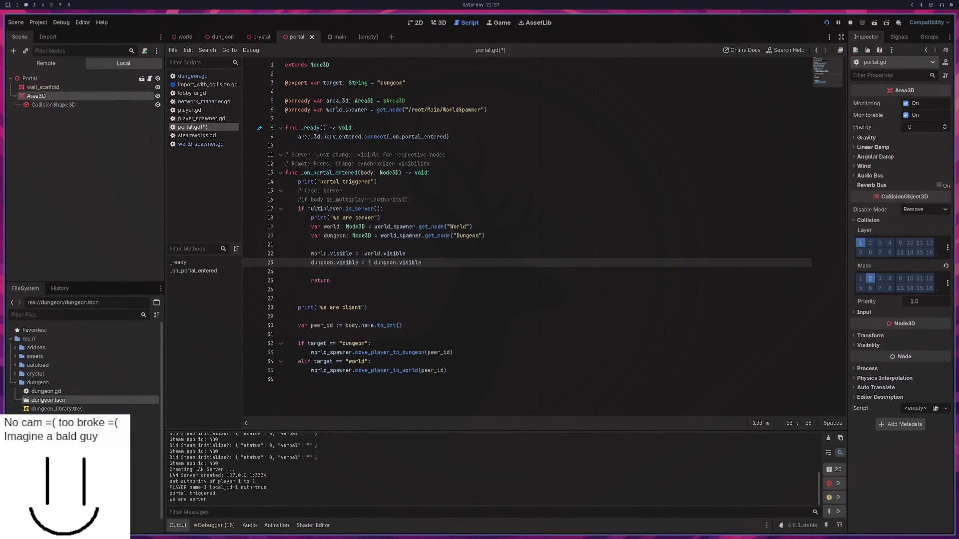
pyautogui.press('Delete')
pyautogui.hotkey('ctrl', 's')
pyautogui.click(826, 23)
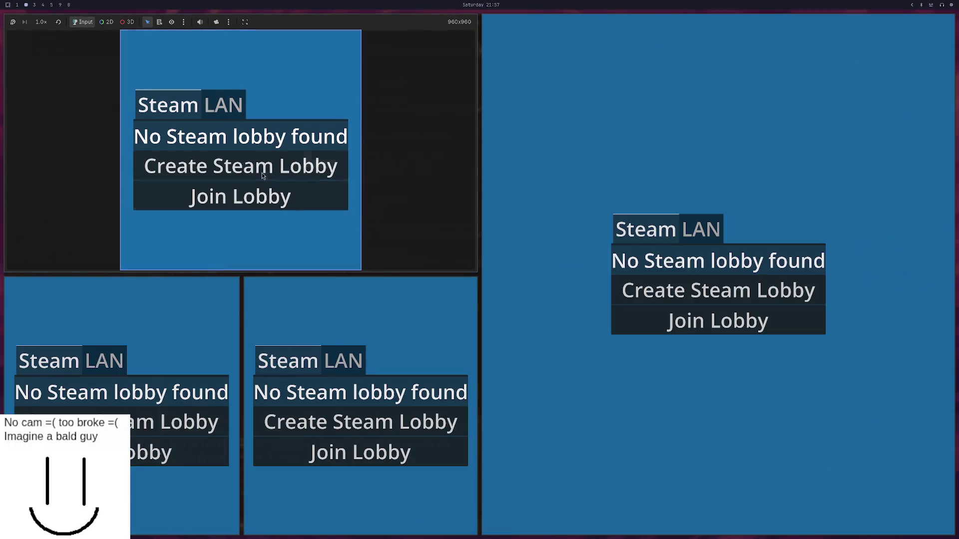
# Step: Start a LAN game and walk the cube through the portal between world and dungeon
pyautogui.click(235, 114)
pyautogui.click(270, 196)
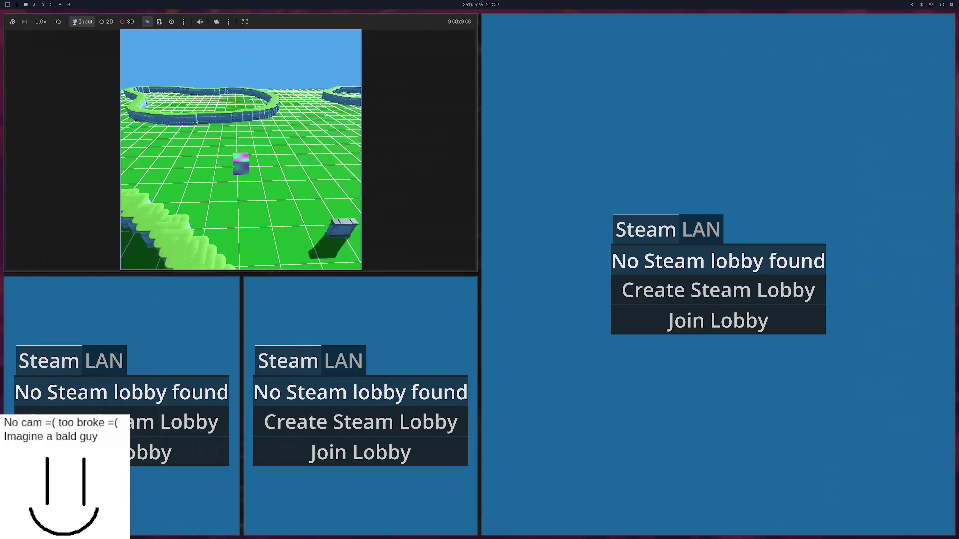
pyautogui.press('w')
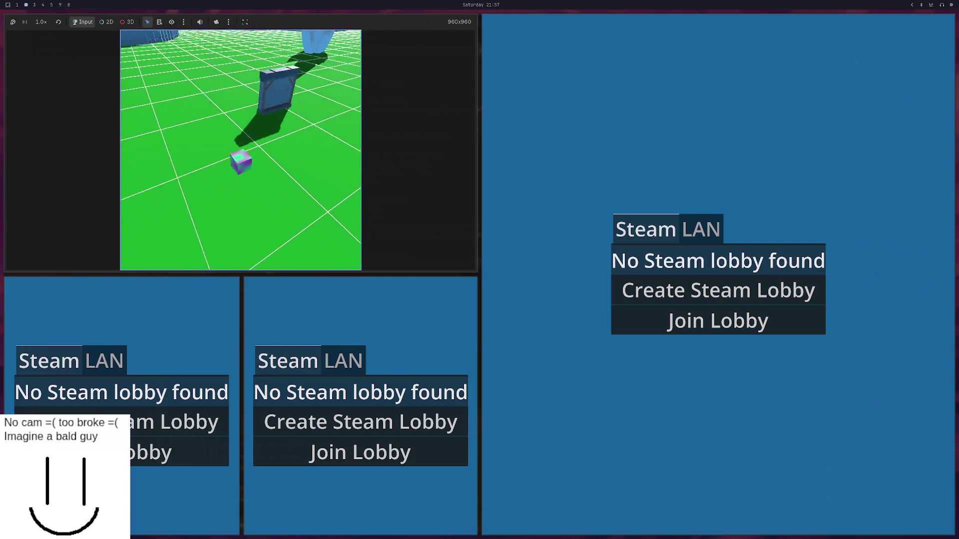
pyautogui.press('w')
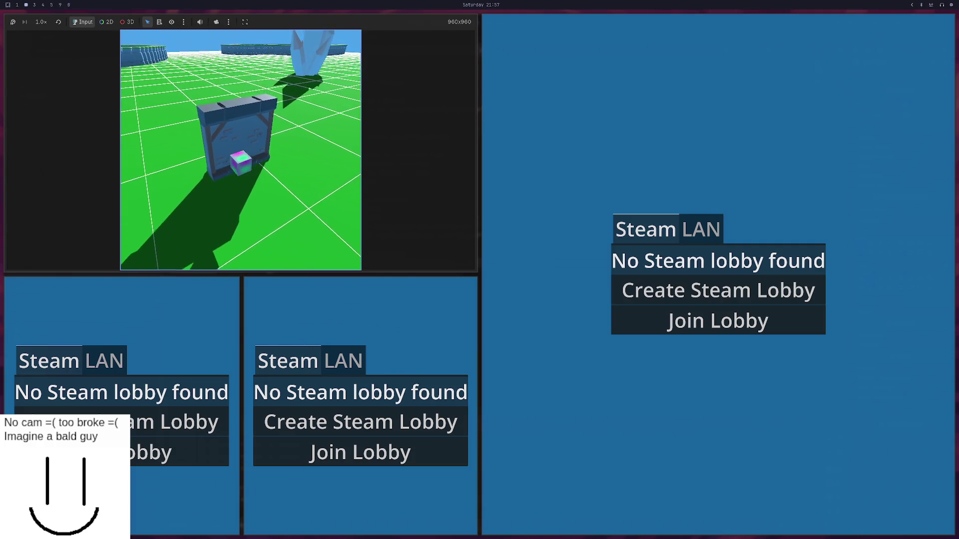
pyautogui.press('w')
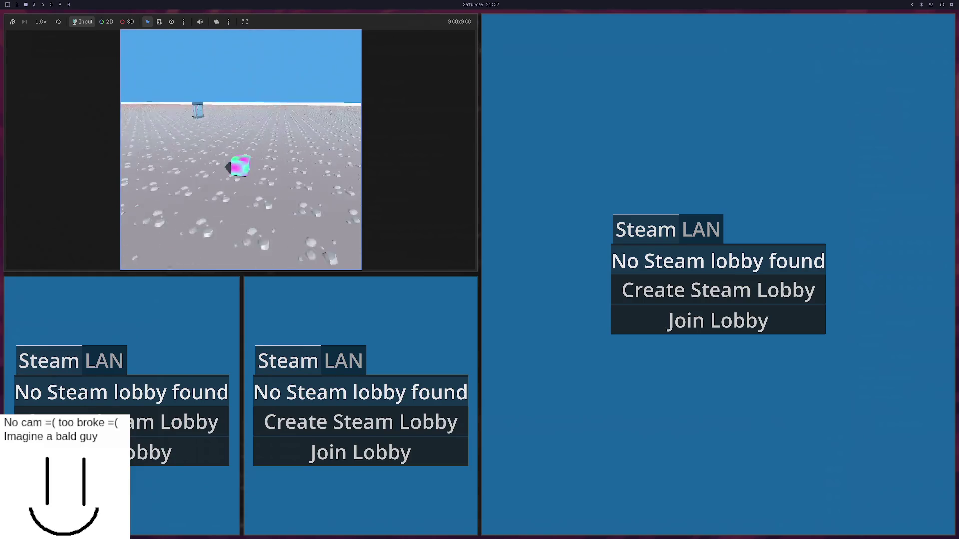
pyautogui.press('w')
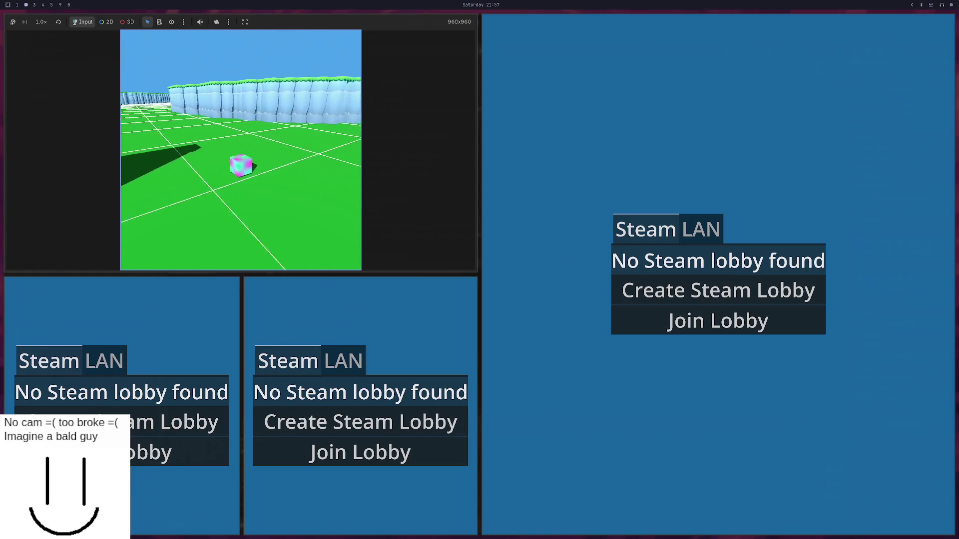
pyautogui.press('w')
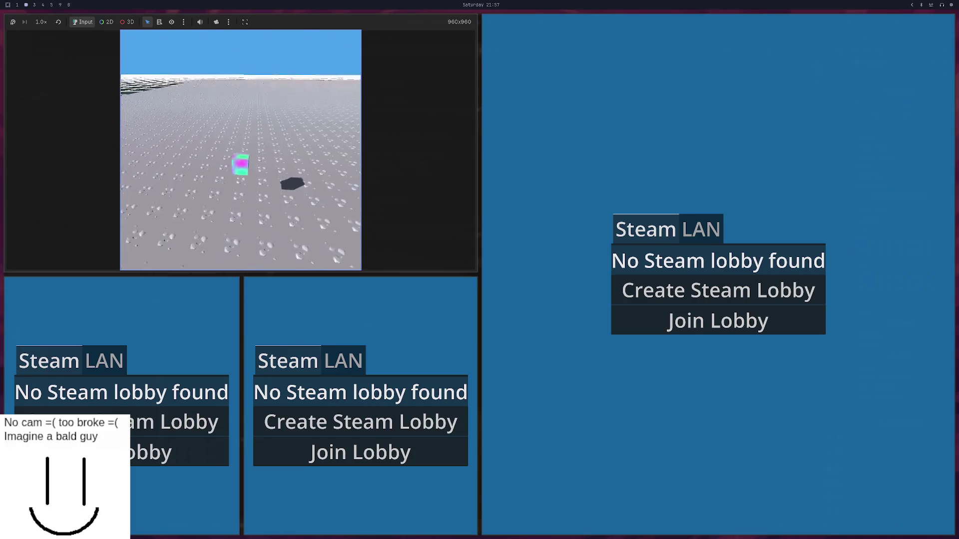
# Step: Turn toward the blue portal, approach, back away, and swing the camera around the cube
pyautogui.press('d')
pyautogui.press('w')
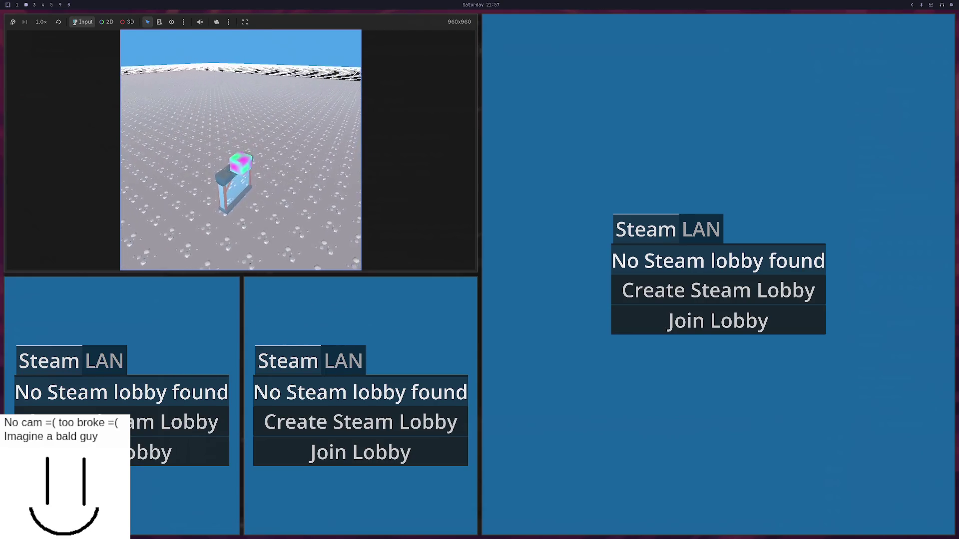
pyautogui.press('s')
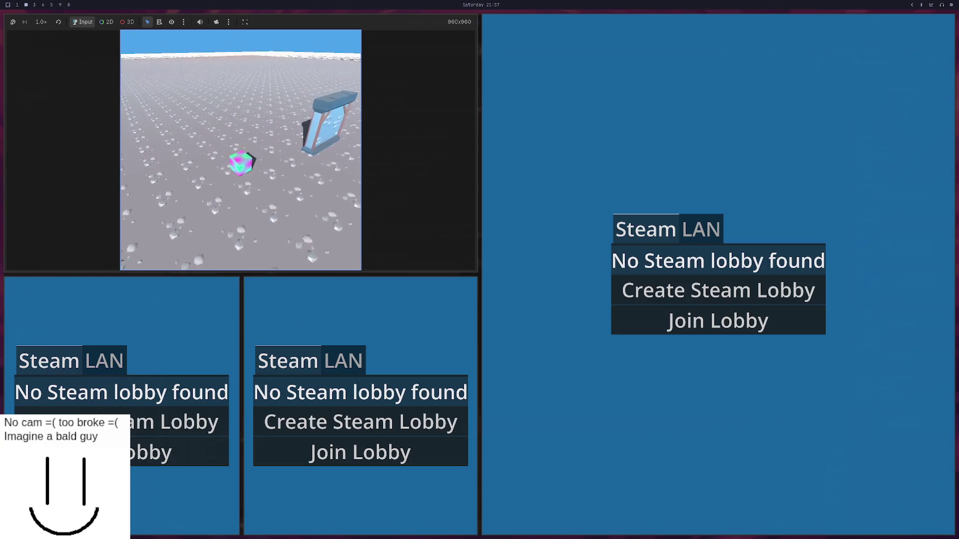
pyautogui.press('d')
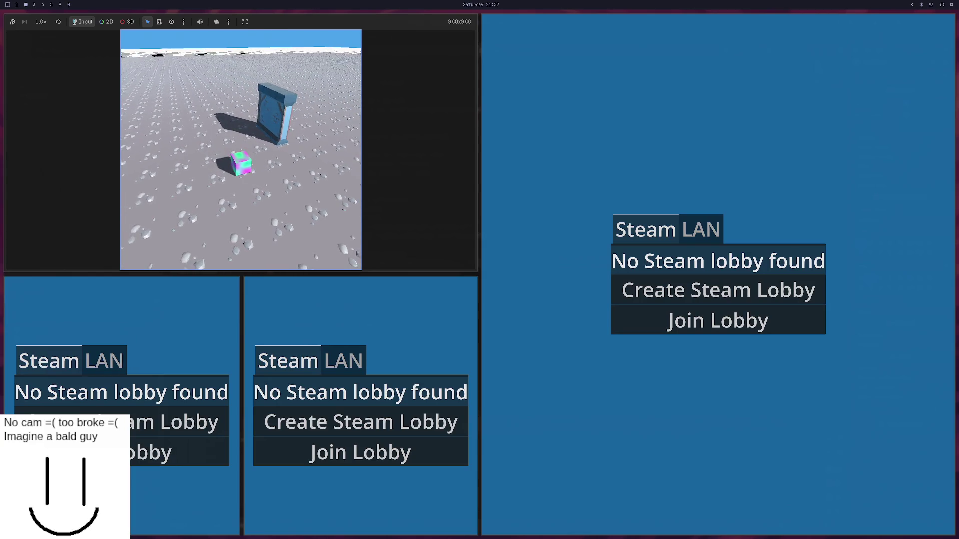
pyautogui.press('a')
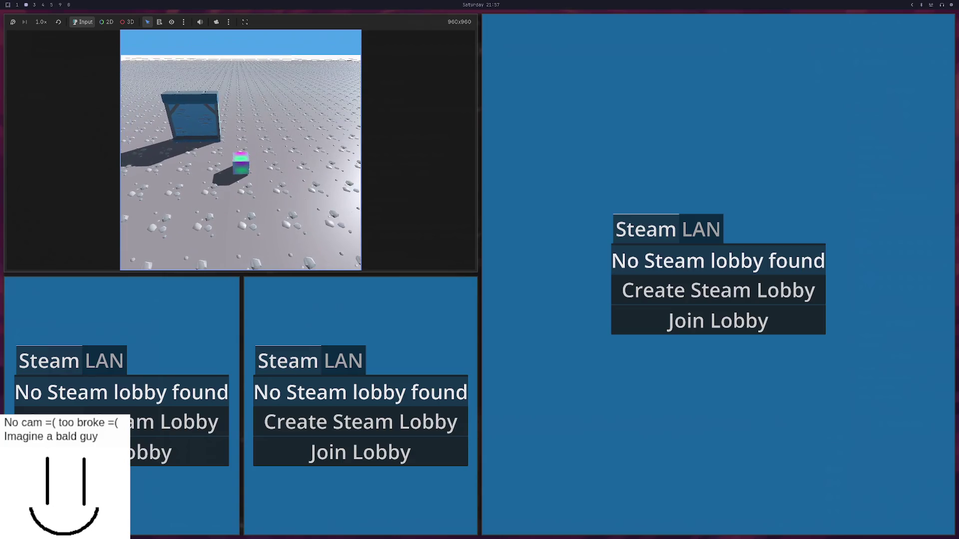
pyautogui.press('super+1')
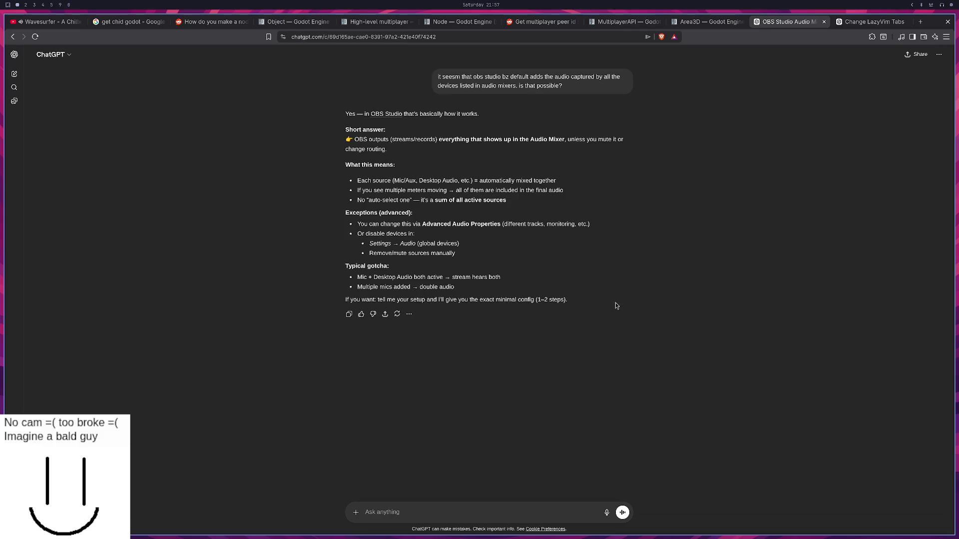
# Step: Below the visibility toggles in portal.gd, add a comment reminding to set the collision layers
pyautogui.press('super+2')
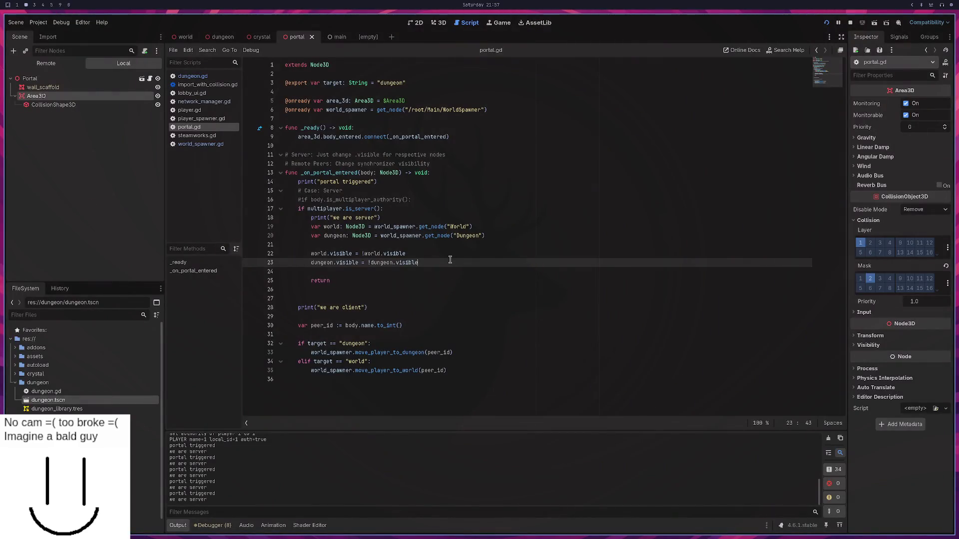
pyautogui.press('Return')
pyautogui.press('Return')
pyautogui.write('# ')
pyautogui.write('need')
pyautogui.write('et ')
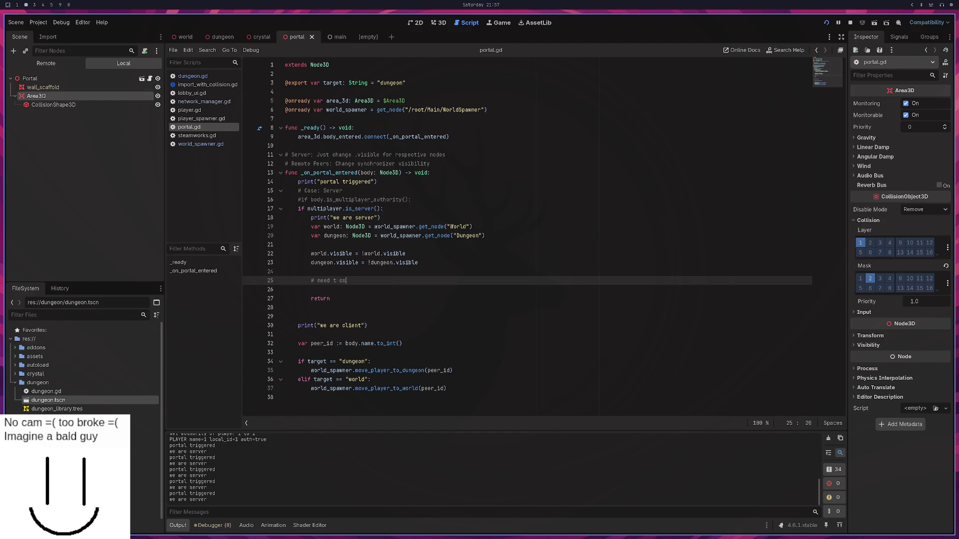
pyautogui.write('set the  co')
pyautogui.write('sion layers')
pyautogui.press('super+3')
pyautogui.press('super+1')
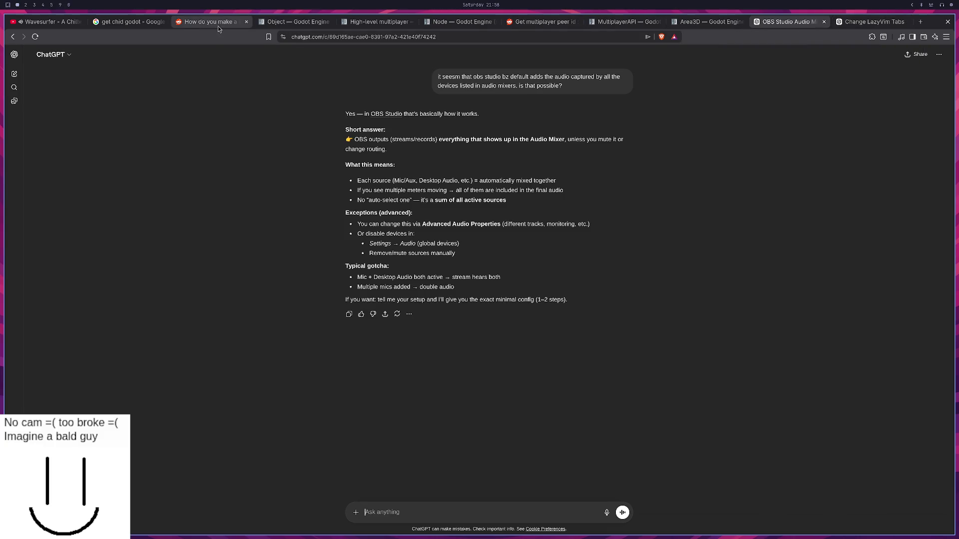
# Step: Send a three-paragraph follow-up proposing per-peer spawn/despawn via synchronizer visibility instead of hiding nodes
pyautogui.scroll(-5, 212, 22)
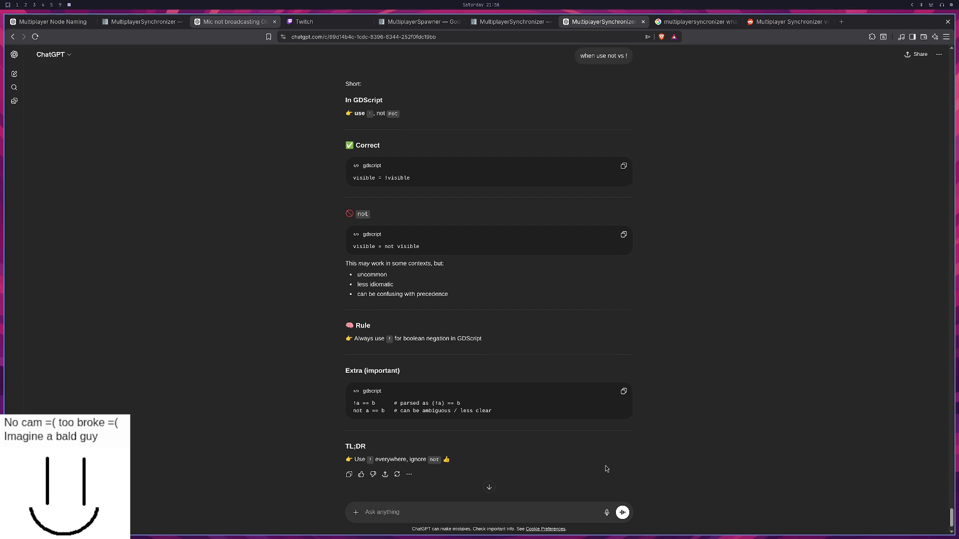
pyautogui.scroll(15, 556, 444)
pyautogui.scroll(-5, 417, 518)
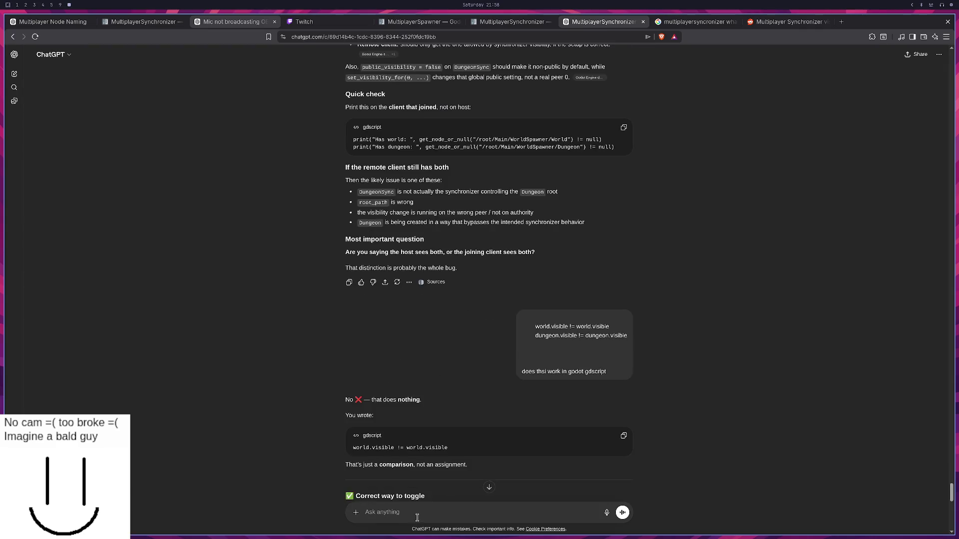
pyautogui.write('okaz')
pyautogui.write(' get')
pyautogui.write('think')
pyautogui.write('on our hos')
pyautogui.write('basically ')
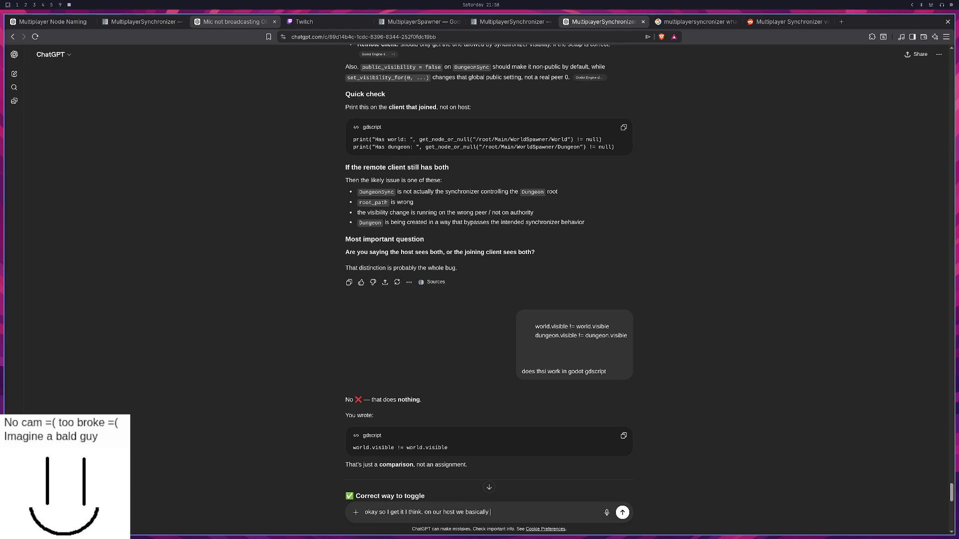
pyautogui.write('spawn the nodes w')
pyautogui.write('e need and we just')
pyautogui.write(' use v')
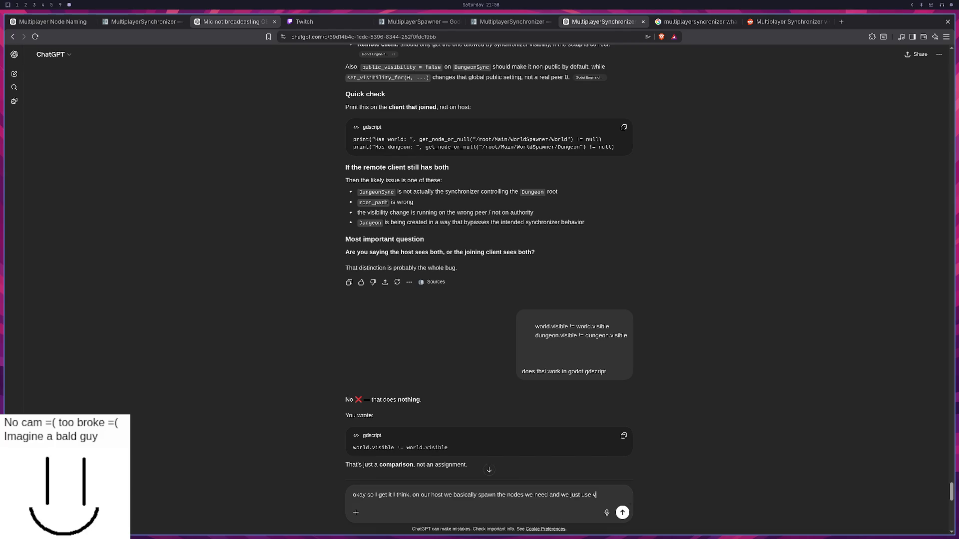
pyautogui.write('ibile proeprty to trigger what we see but in the end ev')
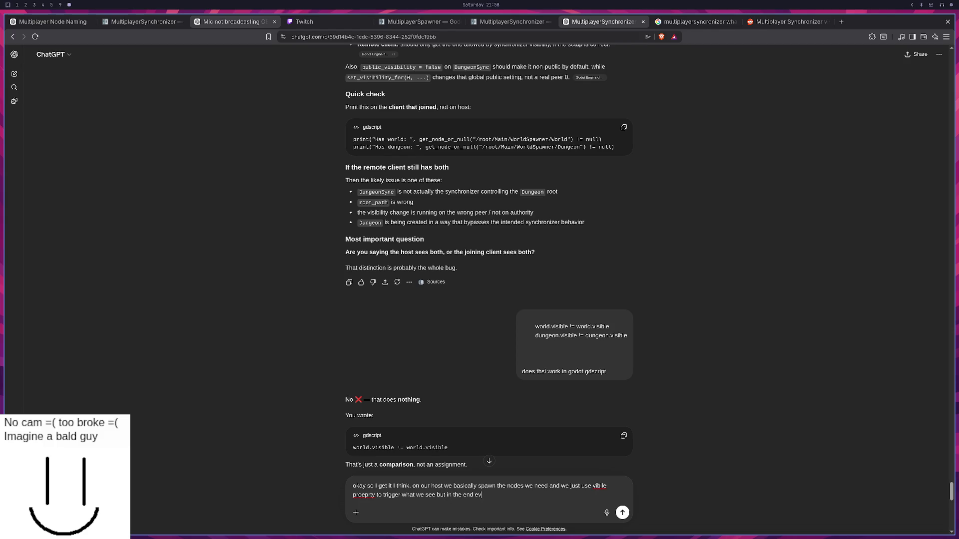
pyautogui.write('hing needs to run any')
pyautogui.write('ause we are basically the simulation engin')
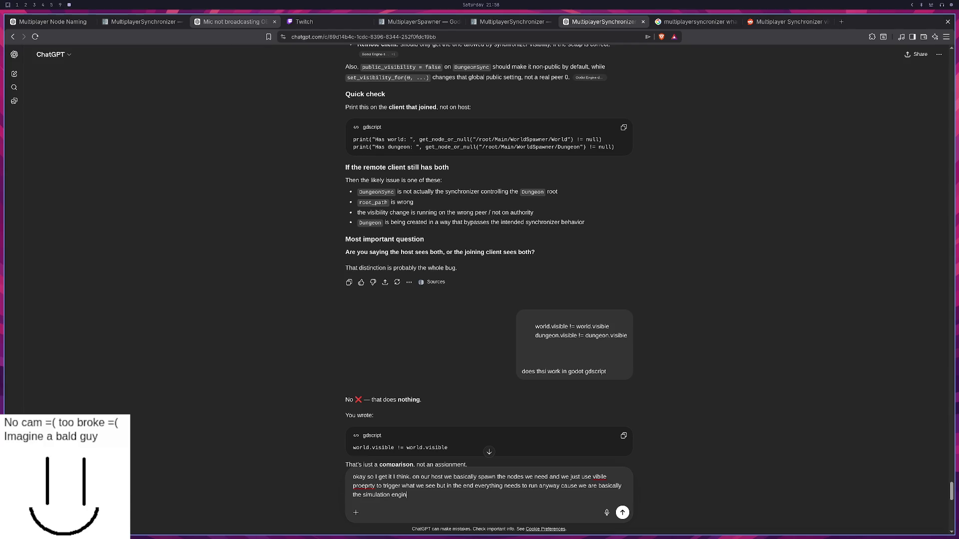
pyautogui.write(' the mega autho')
pyautogui.write('rity. so we need to al')
pyautogui.write('wyas run everthing anywa')
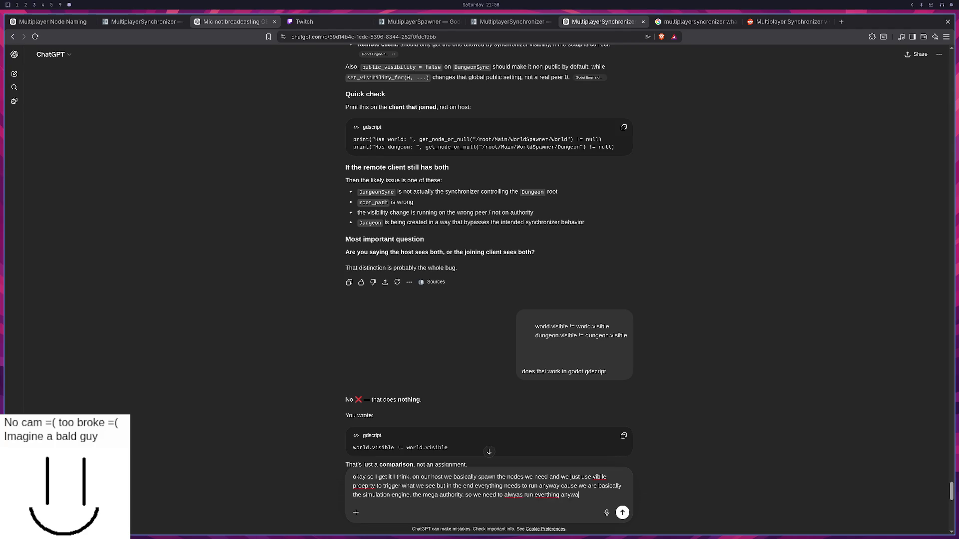
pyautogui.hotkey('shift', 'Return')
pyautogui.hotkey('shift', 'Return')
pyautogui.hotkey('shift', 'Return')
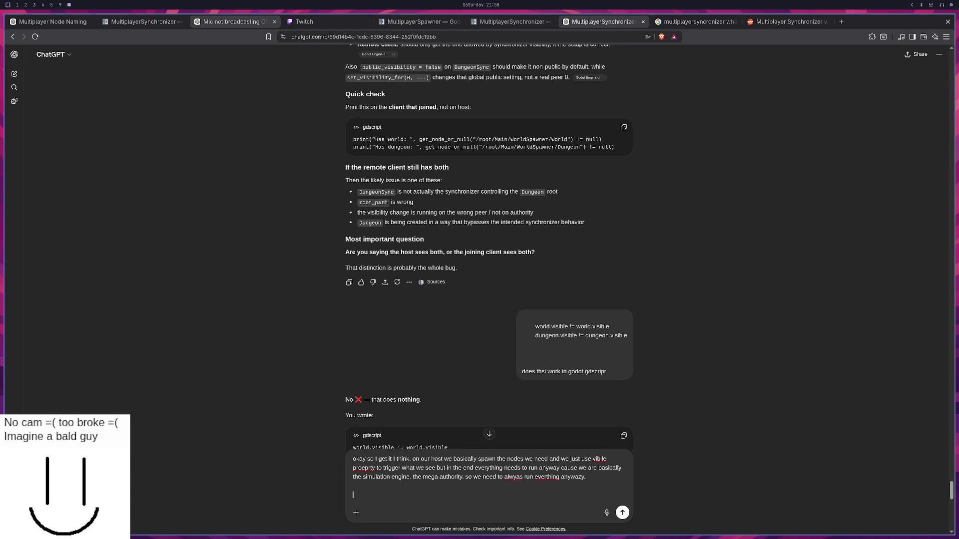
pyautogui.write('we can use visiblty of syncs to')
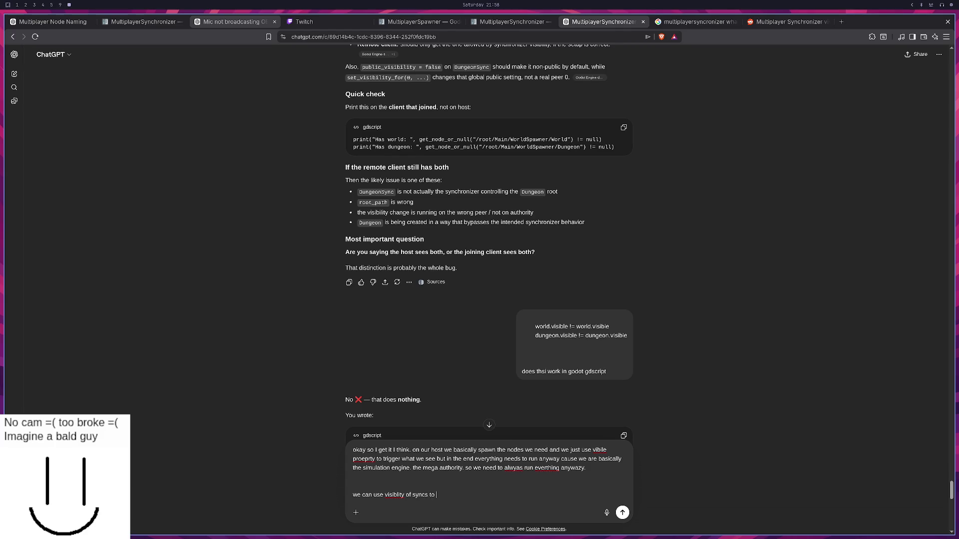
pyautogui.write('spawn and despawn ')
pyautogui.write('for peers which is more clean than vi')
pyautogui.write('sible. e.g.')
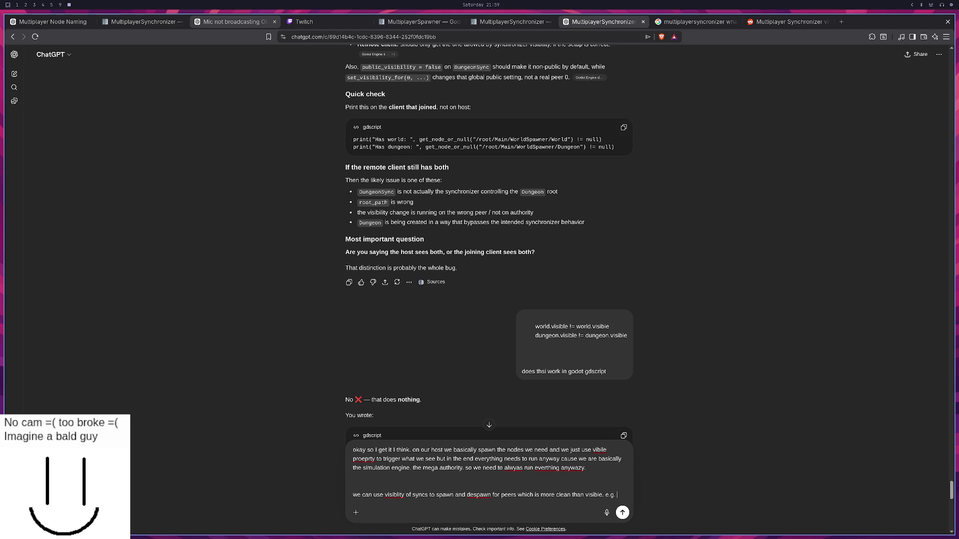
pyautogui.write(' we despawn the')
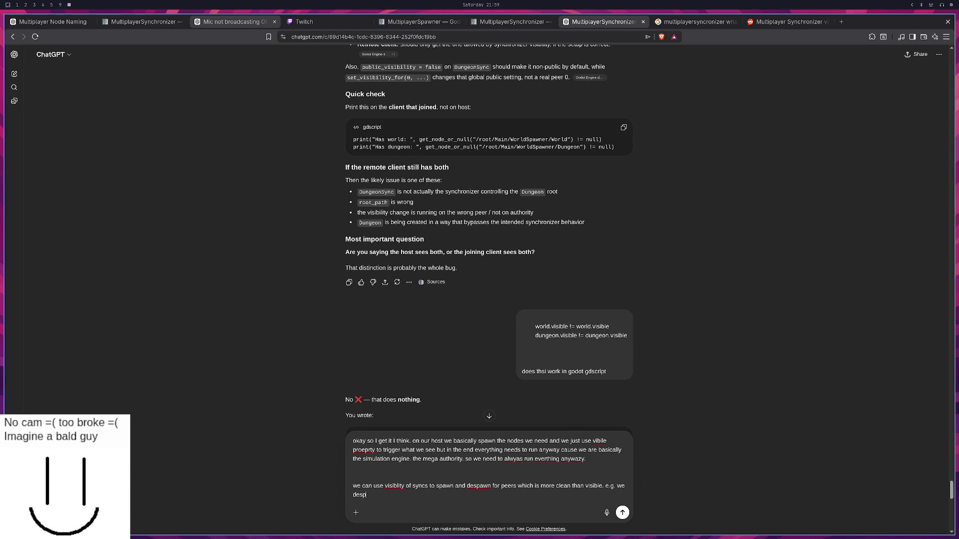
pyautogui.write(' whole dungeon which mean')
pyautogui.write('s the peer does')
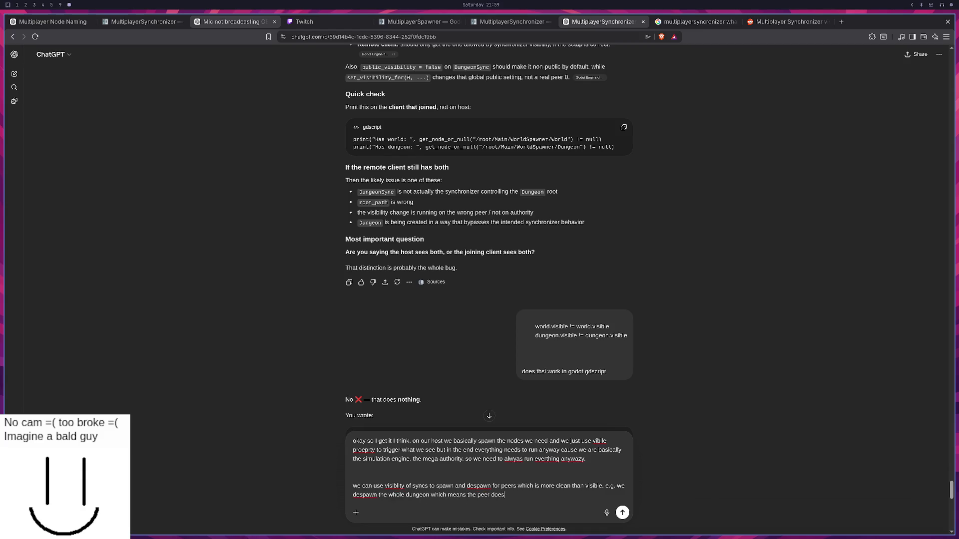
pyautogui.write('nt run any mob logic etc et')
pyautogui.hotkey('shift', 'Return')
pyautogui.hotkey('shift', 'Return')
pyautogui.hotkey('shift', 'Return')
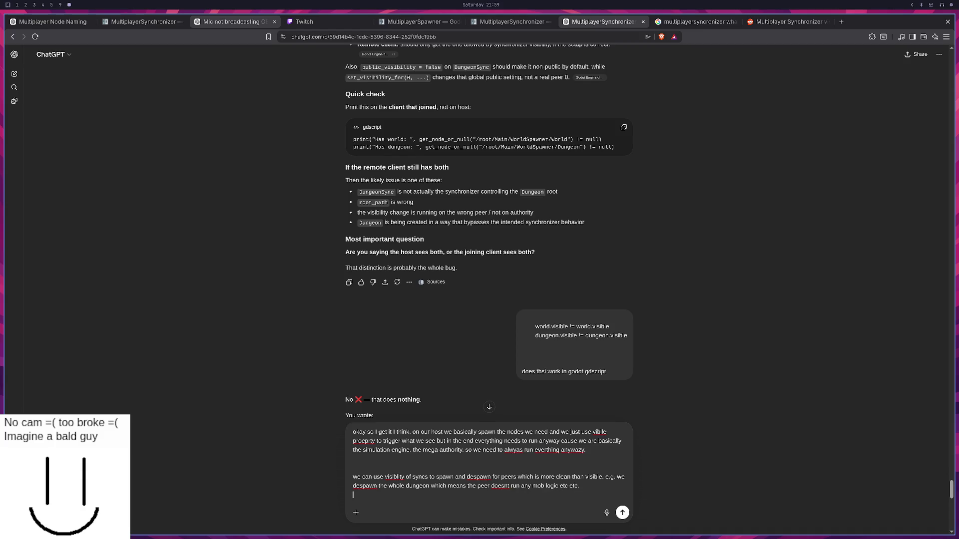
pyautogui.write('so far, so good right?')
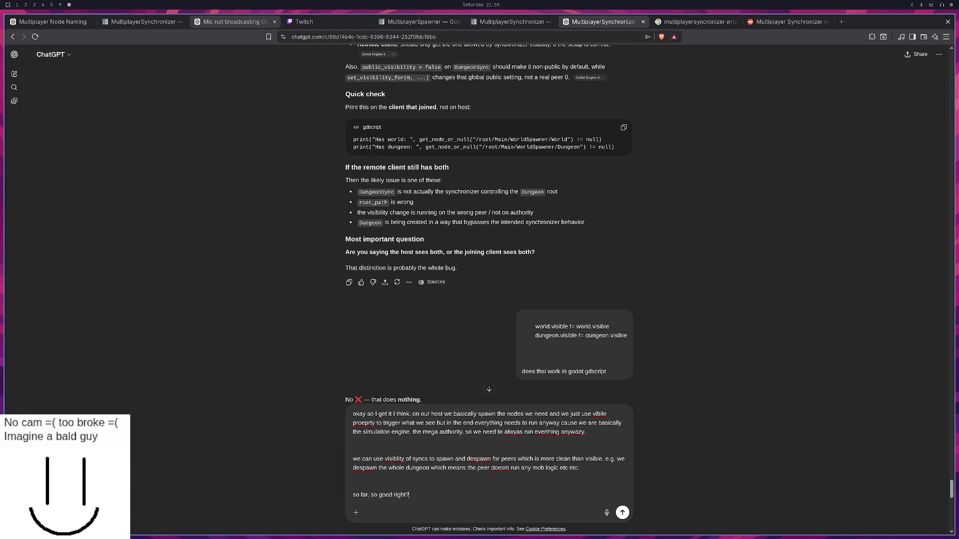
pyautogui.press('Return')
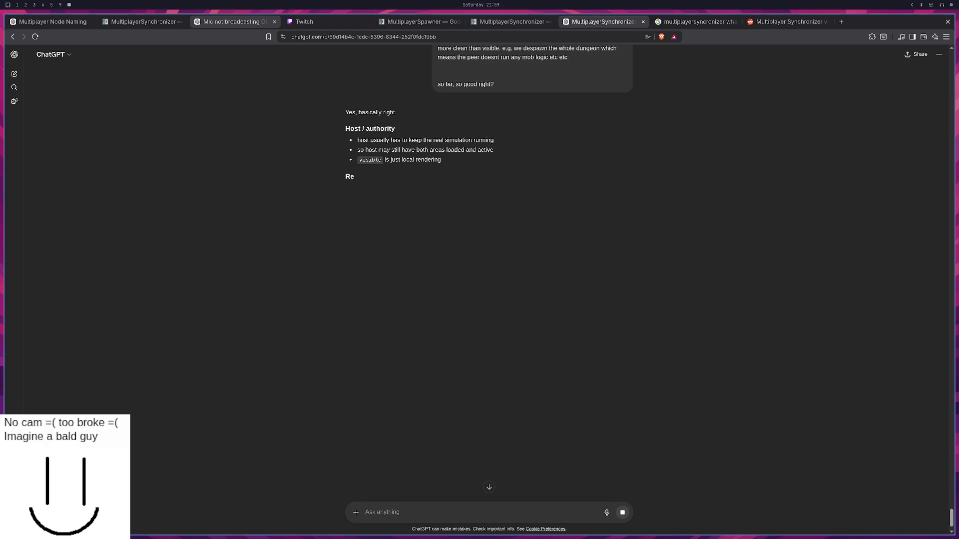
# Step: Ask whether the hidden world still has collision, after rewording a first draft of the question
pyautogui.write('okay now the issue is, th')
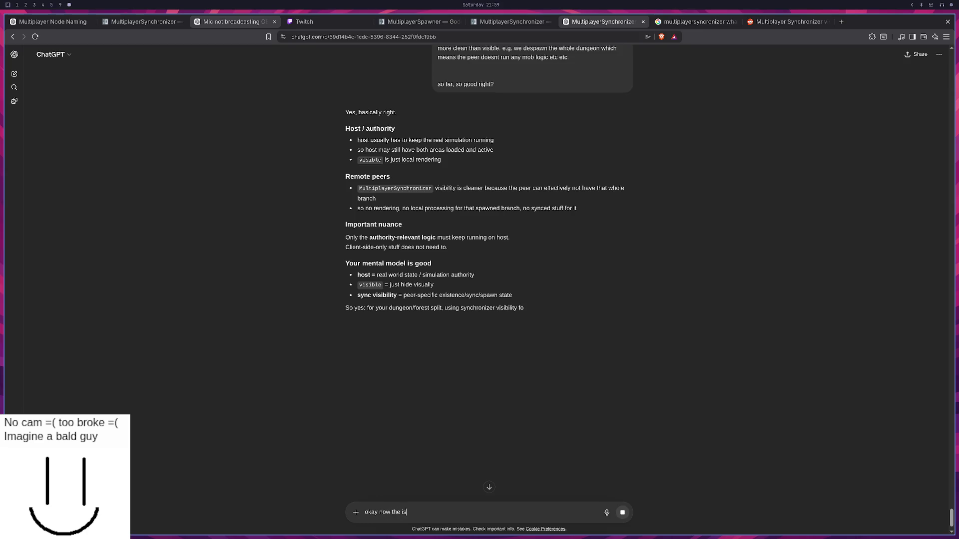
pyautogui.write('at ')
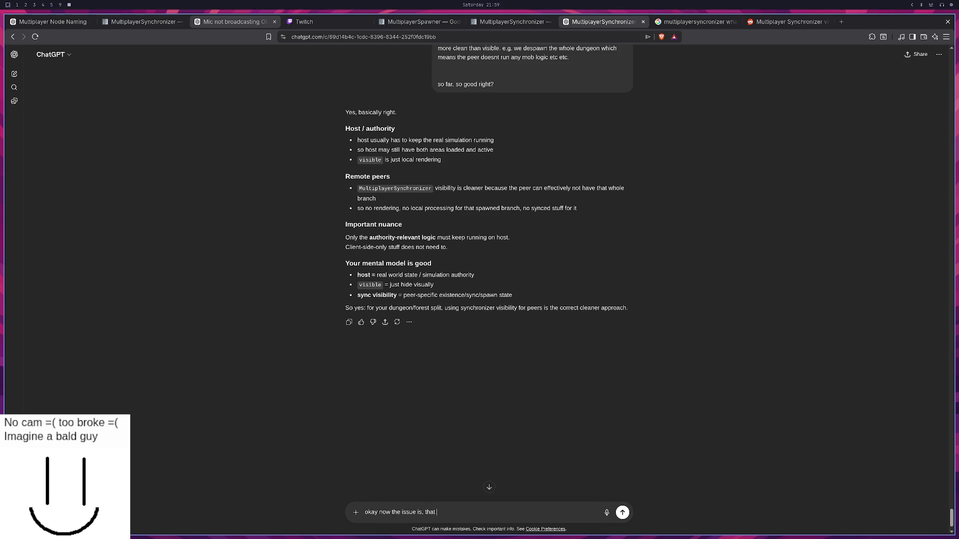
pyautogui.write('basically visible d')
pyautogui.write('oesn-t')
pyautogui.write(' mean the')
pyautogui.press('BackSpace')
pyautogui.press('BackSpace')
pyautogui.press('BackSpace')
pyautogui.press('BackSpace')
pyautogui.press('BackSpace')
pyautogui.press('BackSpace')
pyautogui.write('okay so I think we also have the is')
pyautogui.write('sue of t')
pyautogui.write('he ')
pyautogui.write('world still ex')
pyautogui.write('isting in terms o')
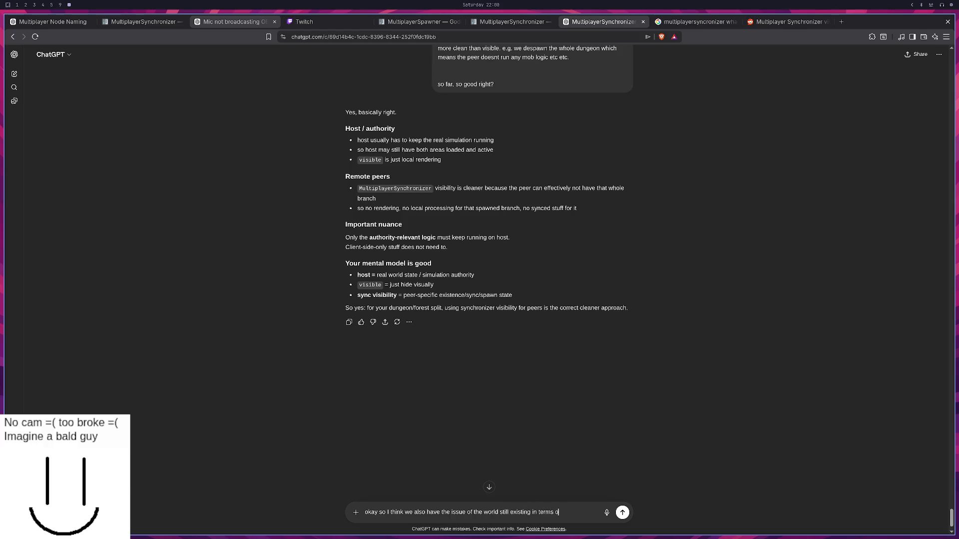
pyautogui.write('f collision layers . i')
pyautogui.write('magien ')
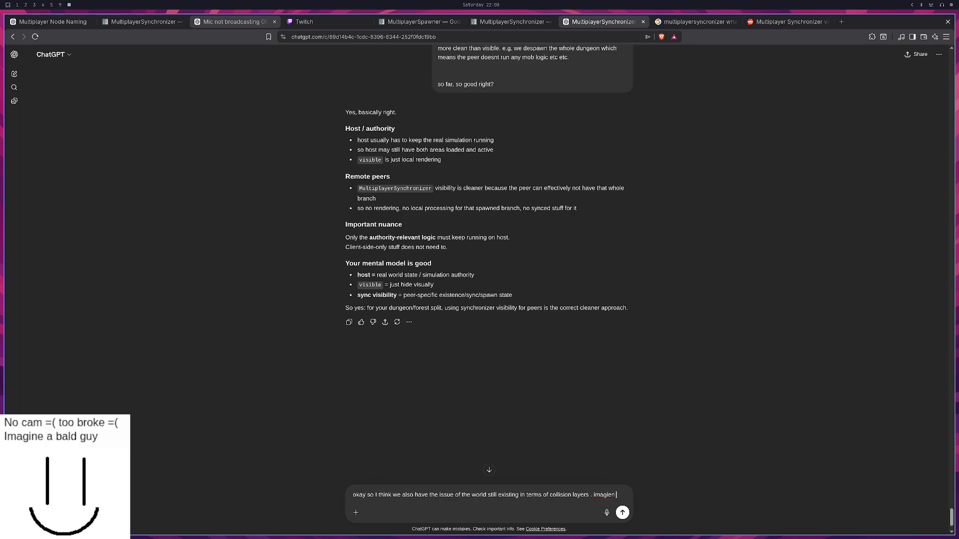
pyautogui.write('we have world and dunge')
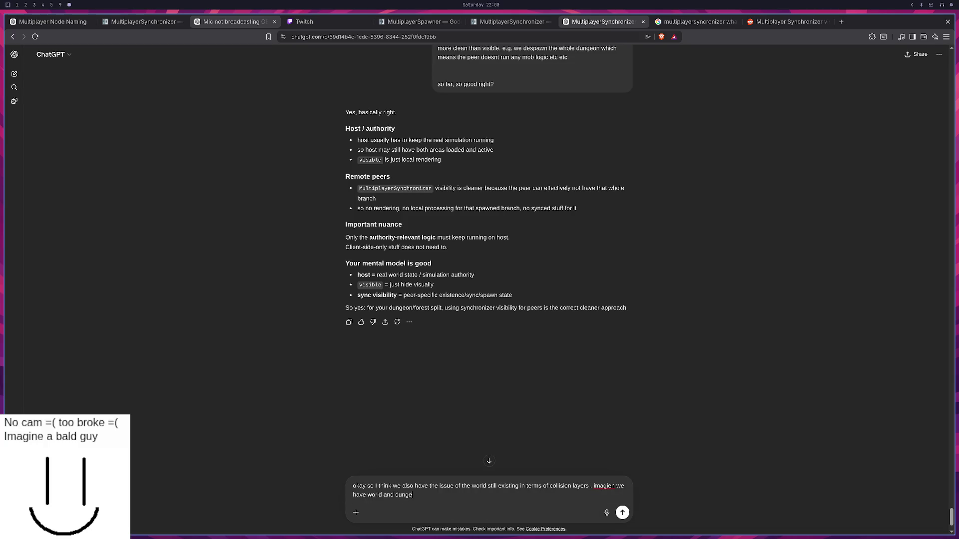
pyautogui.write('on and everything is on')
pyautogui.write(' layer 1 a')
pyautogui.write('s it is the default.')
pyautogui.write(' then w')
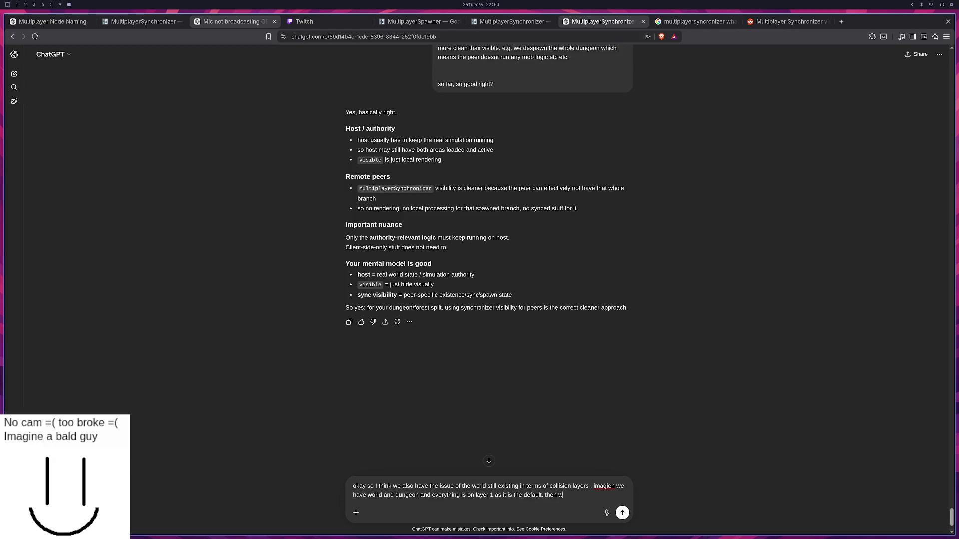
pyautogui.write('e hide world and sh')
pyautogui.write('ow dungeon, ')
pyautogui.write('then we s')
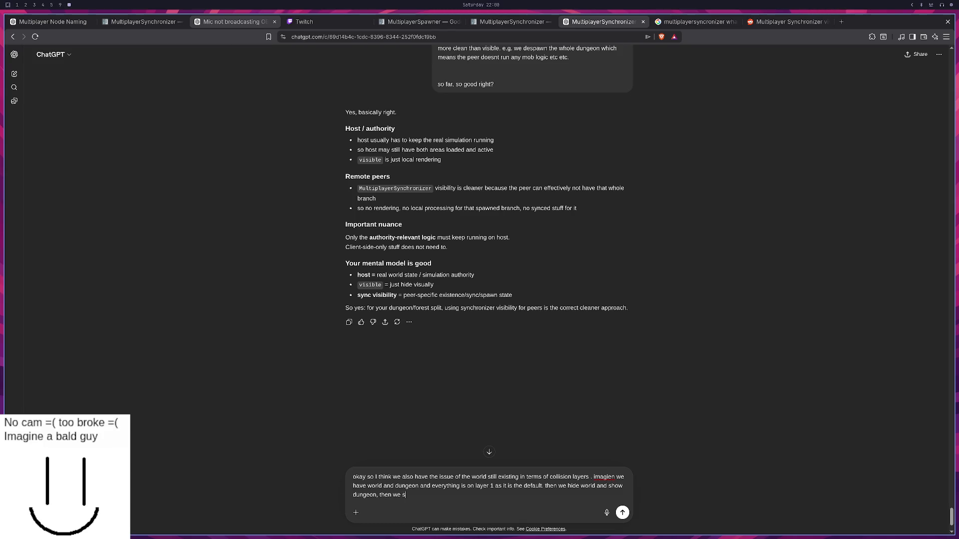
pyautogui.write('till can collide with shit in world?')
pyautogui.press('Return')
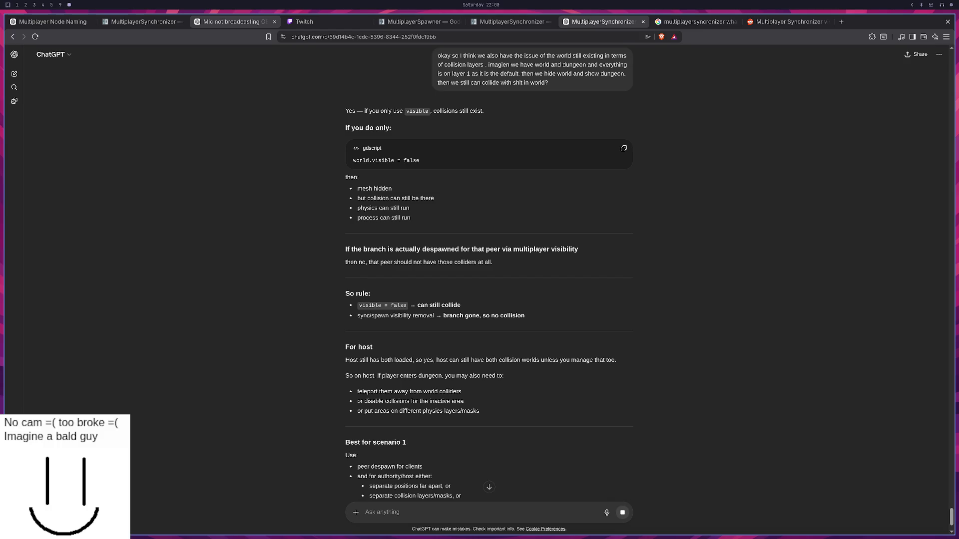
# Step: Ask ChatGPT 'can I easily just disable collision for a whole scene?', then bring up Discord
pyautogui.scroll(-2, 205, 335)
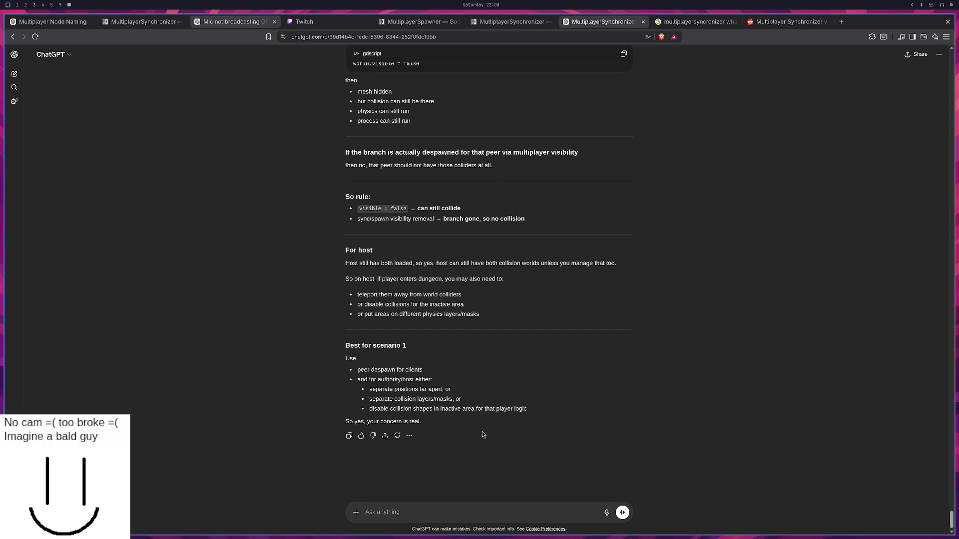
pyautogui.click(479, 511)
pyautogui.write('can I easily ')
pyautogui.write('just disable  co')
pyautogui.write('llisio nfor a whole ')
pyautogui.write('scene?')
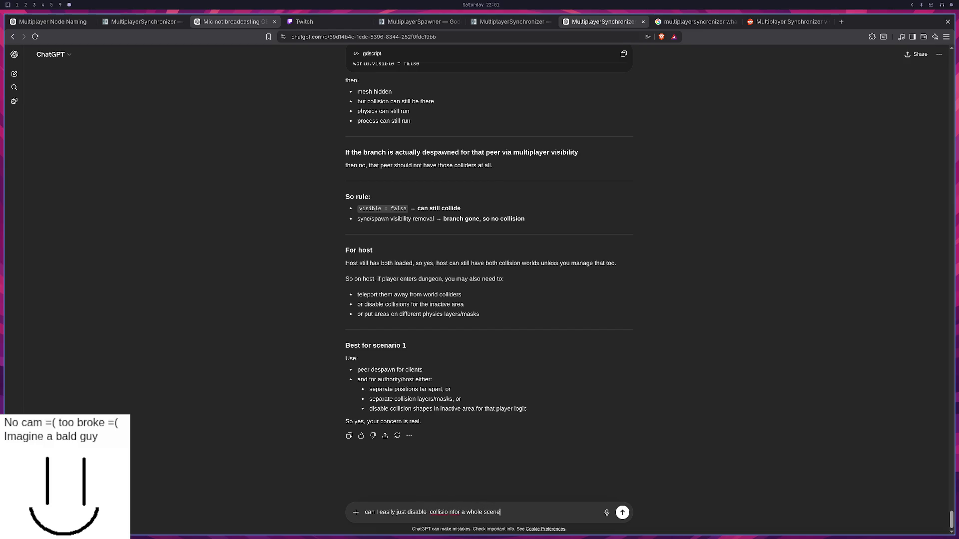
pyautogui.press('Return')
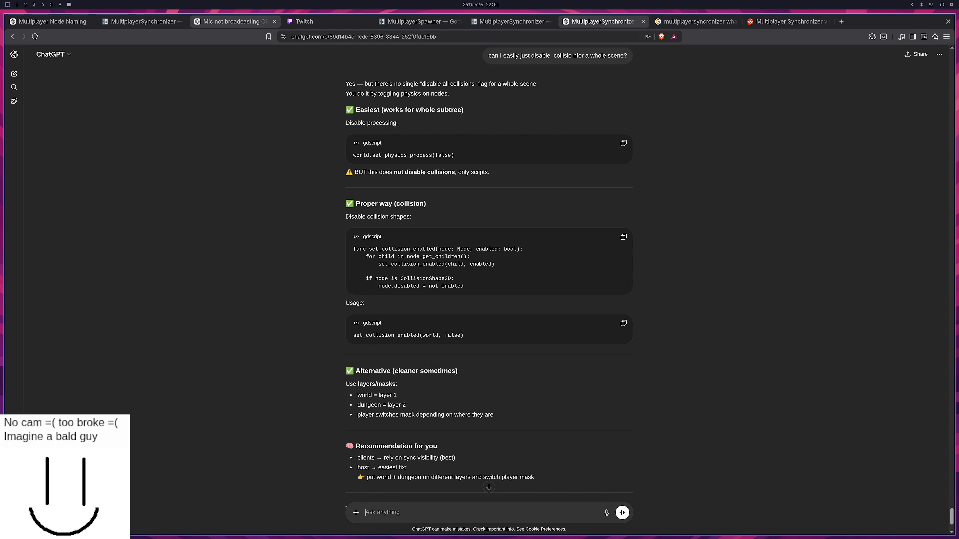
pyautogui.press('super+9')
pyautogui.press('super+5')
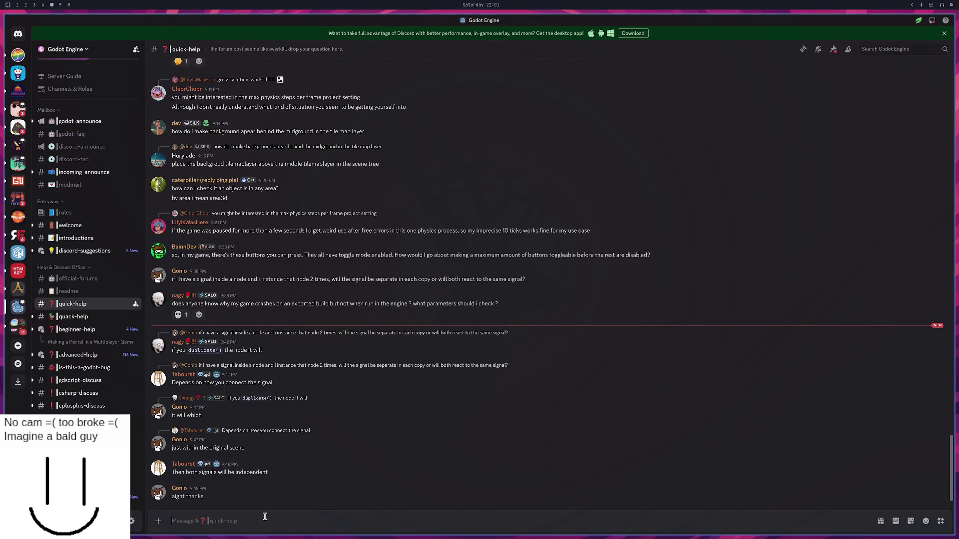
# Step: Describe the multiplayer game: two level scenes, a portal between them, a spawner, and per-level synchronizers
pyautogui.write('I make a mu')
pyautogui.write('ltiplayer g')
pyautogui.write('ame, resp ju')
pyautogui.write('st')
pyautogui.hotkey('ctrl', 'BackSpace')
pyautogui.hotkey('ctrl', 'BackSpace')
pyautogui.hotkey('ctrl', 'BackSpace')
pyautogui.write('I have a multipla')
pyautogui.write('yer game.')
pyautogui.write('Its very basic. we have two levels, each its own scene. we have a portal')
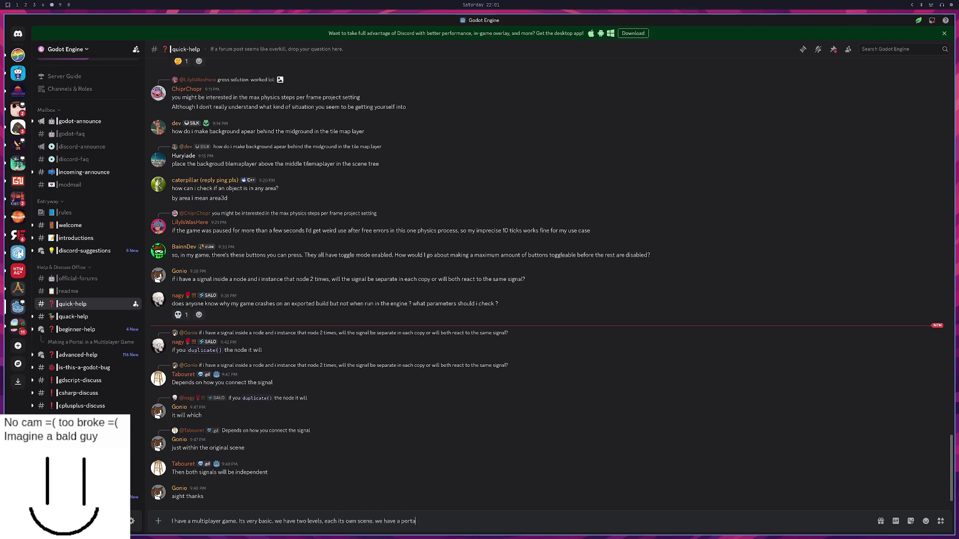
pyautogui.write(' to move between the two. ')
pyautogui.write('we have a mult')
pyautogui.write('iplayer spawner that')
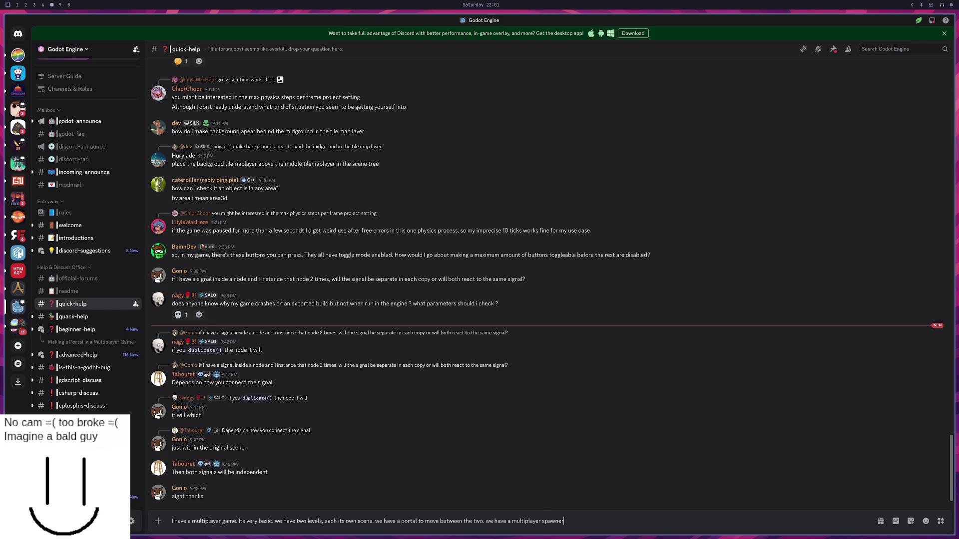
pyautogui.press('BackSpace')
pyautogui.press('BackSpace')
pyautogui.press('BackSpace')
pyautogui.write('and each')
pyautogui.write(' level has its own')
pyautogui.write(' s')
pyautogui.write('oniy')
pyautogui.write('er.')
pyautogui.press('BackSpace')
# Step: Begin 'Im wondering if I have the correct mental model:' with point 1 about the host adding both levels
pyautogui.write('Currently')
pyautogui.write(' I would implemen')
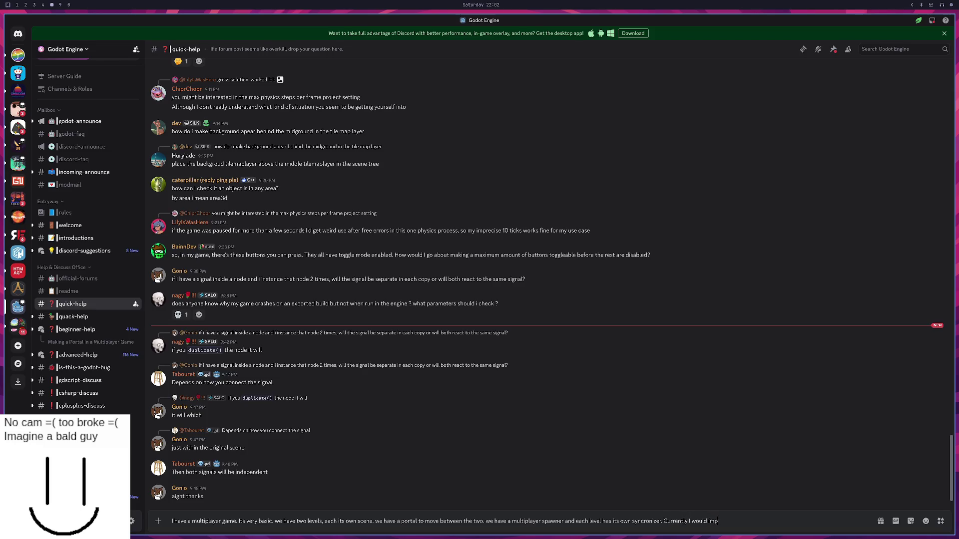
pyautogui.hotkey('ctrl', 'BackSpace')
pyautogui.hotkey('ctrl', 'BackSpace')
pyautogui.press('BackSpace')
pyautogui.press('BackSpace')
pyautogui.press('BackSpace')
pyautogui.write('Im wondering if I have the corre')
pyautogui.write('ct mental model> 1')
pyautogui.press('BackSpace')
pyautogui.press('BackSpace')
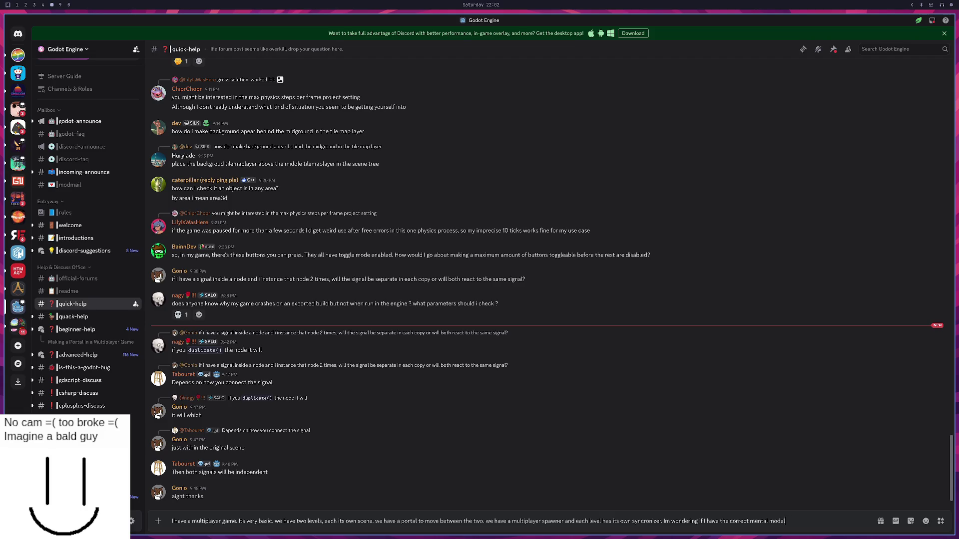
pyautogui.write(': 1.')
pyautogui.write(' the host ha')
pyautogui.write('ndles everthing')
pyautogui.write(' so when we')
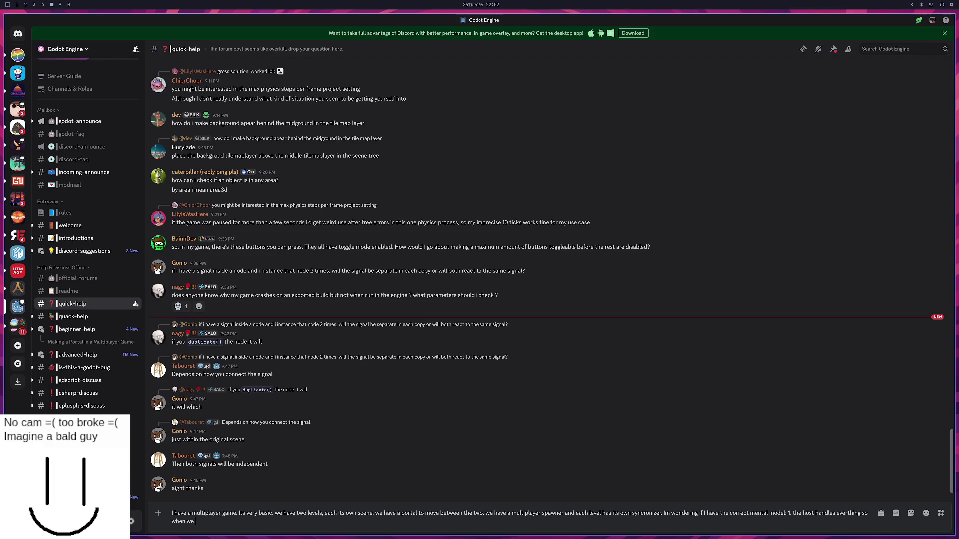
pyautogui.write(' create server, we add ')
pyautogui.write('both, world and dungeon,')
pyautogui.write(' to the scene t ree')
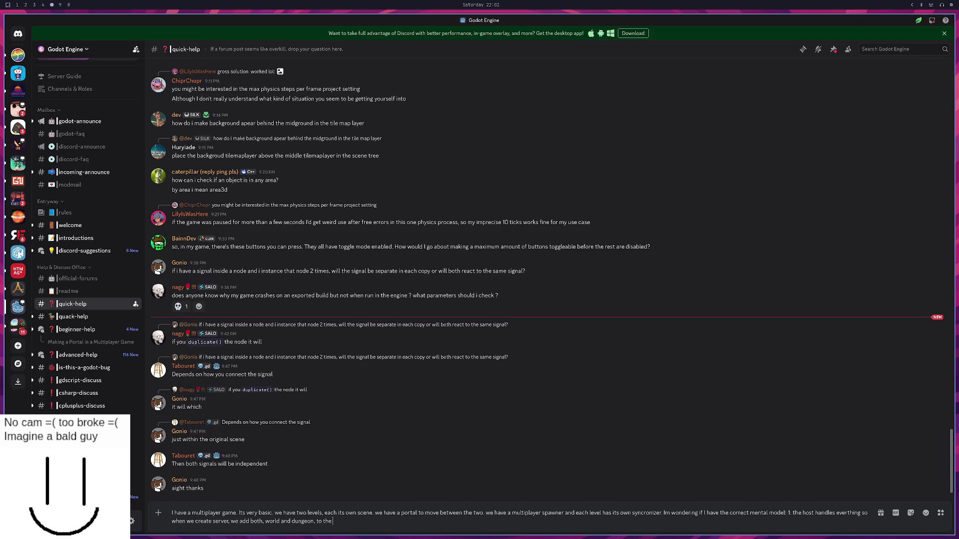
# Step: Explain that the host hides the dungeon so the world shows at start, server only
pyautogui.press('BackSpace')
pyautogui.press('BackSpace')
pyautogui.press('BackSpace')
pyautogui.write('ee but')
pyautogui.write(' set visible to false fo')
pyautogui.write('r the dungeon be')
pyautogui.write('cause we wanan see the')
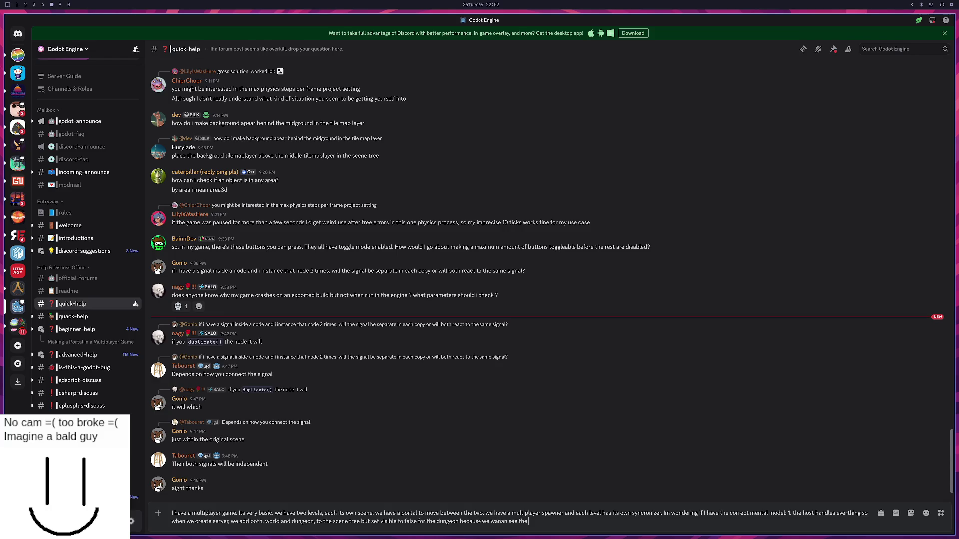
pyautogui.write(' world at the st')
pyautogui.write('art.')
pyautogui.write(' 2.')
pyautogui.write('this is on')
pyautogui.write('y done for server. f')
pyautogui.write('or pee')
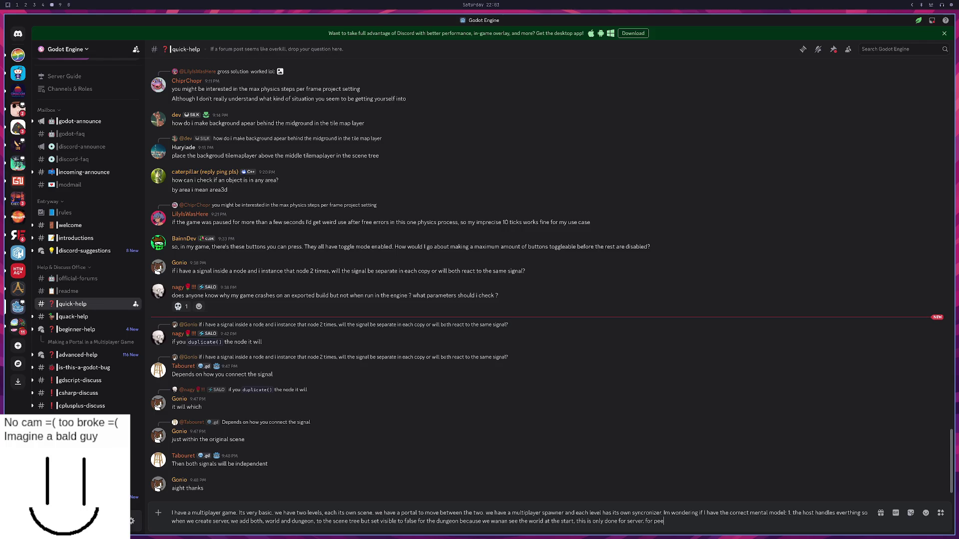
pyautogui.write('rs, we use the sc')
pyautogui.write('ene')
# Step: Add that peers use the synchronizers' visibility property with public visibility false, and begin point 2
pyautogui.press('BackSpace')
pyautogui.press('BackSpace')
pyautogui.press('BackSpace')
pyautogui.write('chronziyer')
pyautogui.press('BackSpace')
pyautogui.press('BackSpace')
pyautogui.press('BackSpace')
pyautogui.write('ze')
pyautogui.write('yer')
pyautogui.press('BackSpace')
pyautogui.press('BackSpace')
pyautogui.press('BackSpace')
pyautogui.write('zers')
pyautogui.write(' visibilit')
pyautogui.write('y property')
pyautogui.write(' an')
pyautogui.press('BackSpace')
pyautogui.press('BackSpace')
pyautogui.press('BackSpace')
pyautogui.write('e. set')
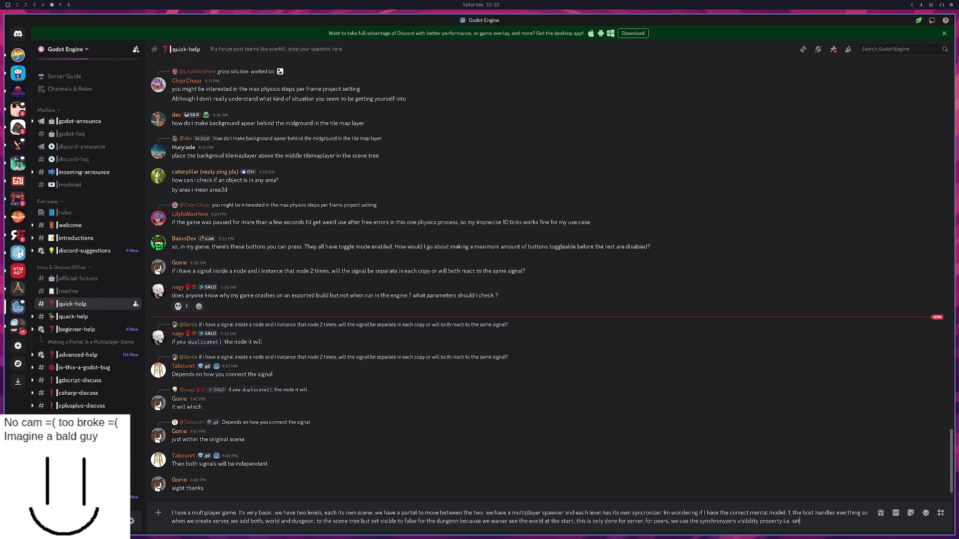
pyautogui.write(' the public visibility to false.')
pyautogui.hotkey('shift', 'Return')
pyautogui.write('2.')
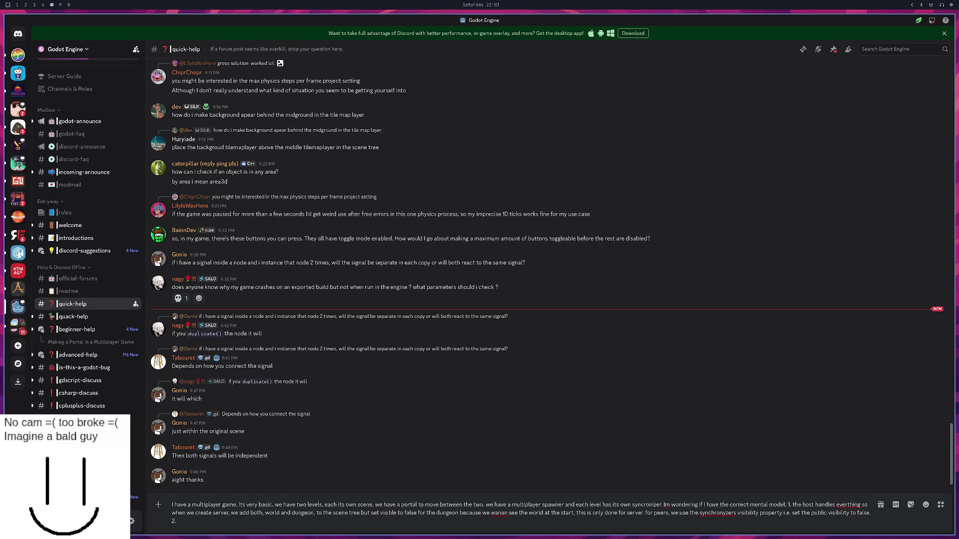
pyautogui.write(' s')
pyautogui.write('ince the host basically')
pyautogui.write(' has both ')
pyautogui.write('levels a')
pyautogui.write('imultaneo')
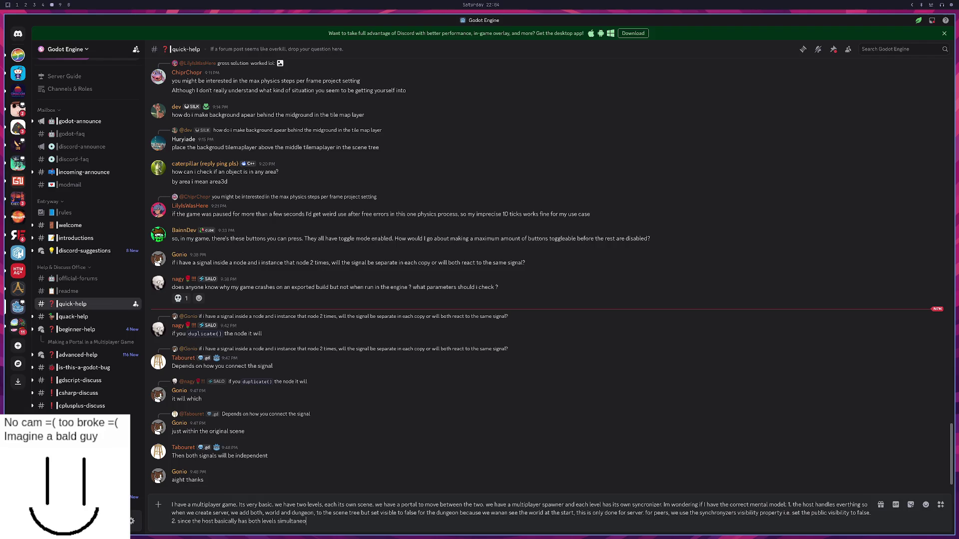
pyautogui.write('uls and just hides one, we')
pyautogui.write(' do get into issues wi')
pyautogui.write('th collis')
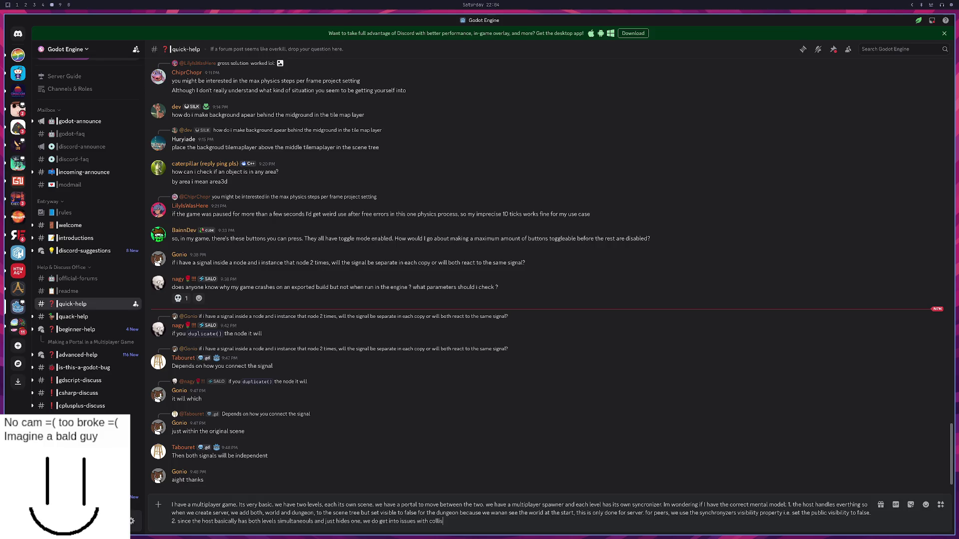
pyautogui.write('ion. so each level needs its ')
pyautogui.write('own collision ')
pyautogui.write('layer')
pyautogui.write('. this i')
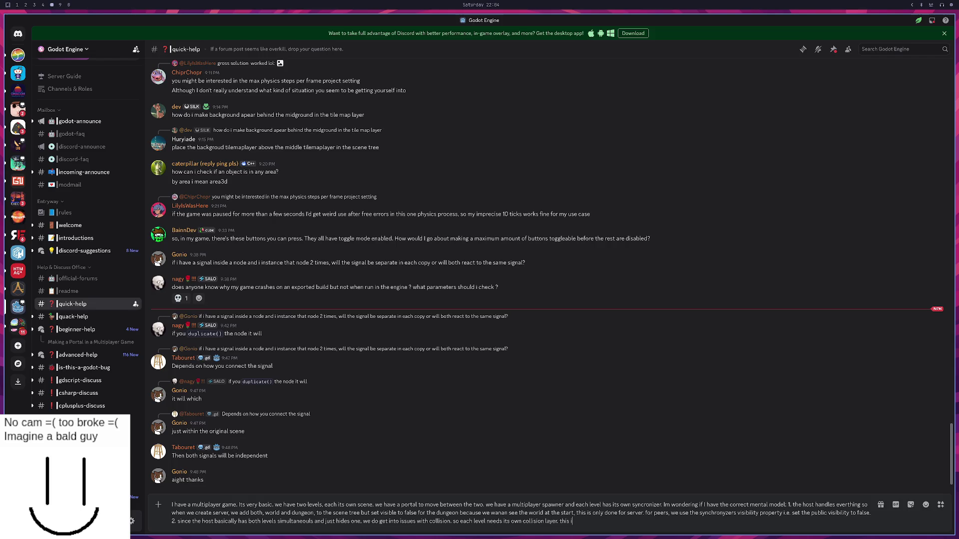
pyautogui.write('ssue doesnt happen wit hepers,')
pyautogui.write(' since the ')
pyautogui.write('visbility')
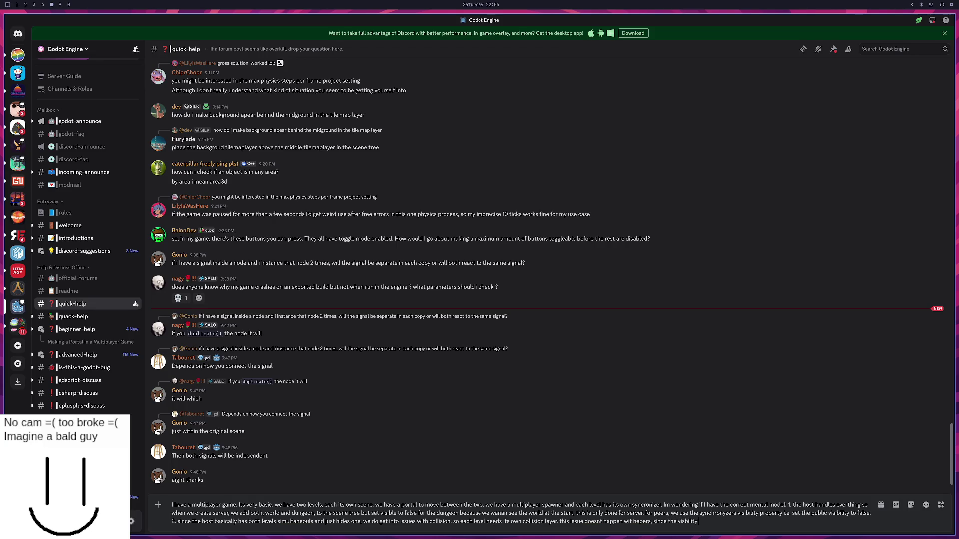
pyautogui.write('f th')
# Step: Finish point 2: the synchronizer completely spawns the corresponding levels
pyautogui.press('BackSpace')
pyautogui.press('BackSpace')
pyautogui.press('BackSpace')
pyautogui.write('synchronizer basically complete')
pyautogui.press('BackSpace')
pyautogui.write('y')
pyautogui.write(' sp')
pyautogui.write('pawn')
pyautogui.write('spawns the corredp')
pyautogui.press('BackSpace')
pyautogui.press('BackSpace')
pyautogui.write('sponding levels.')
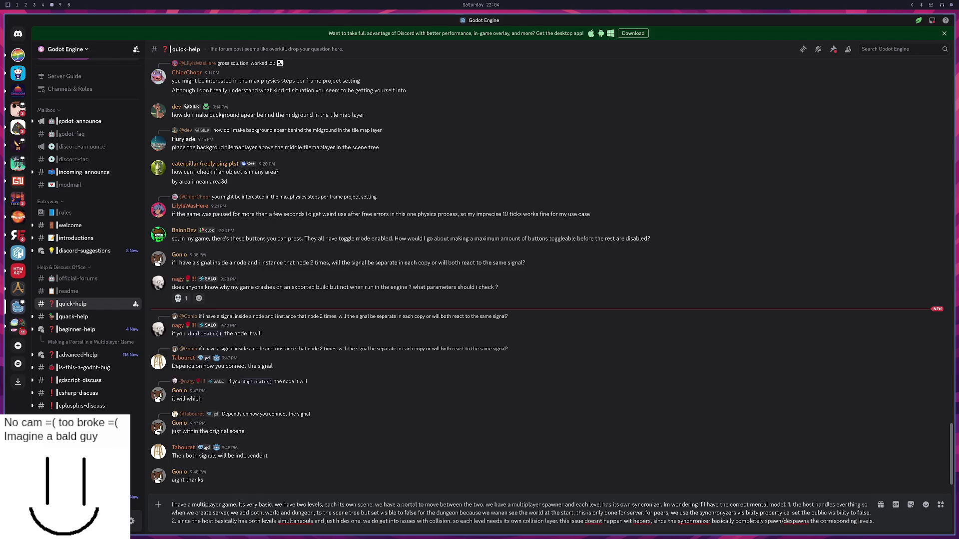
# Step: Close the message with 'Does that make sense?' and post it to #quick-help
pyautogui.hotkey('shift', 'Return')
pyautogui.hotkey('shift', 'Return')
pyautogui.write('Does that make sense?')
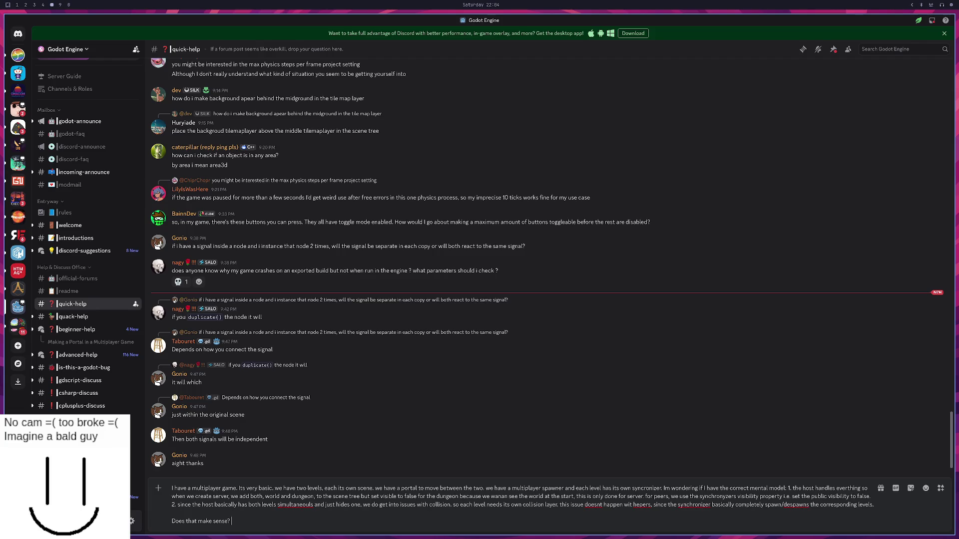
pyautogui.write('It seems like')
pyautogui.press('BackSpace')
pyautogui.press('BackSpace')
pyautogui.press('BackSpace')
pyautogui.press('BackSpace')
pyautogui.press('Return')
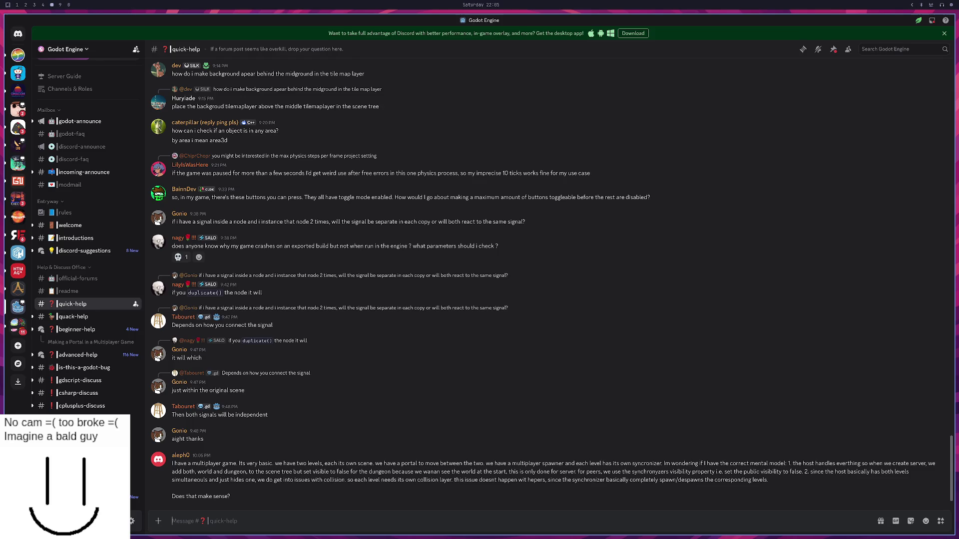
# Step: Glance at the Godot editor and dungeon.gd, then return to the ChatGPT collision conversation
pyautogui.press('super+2')
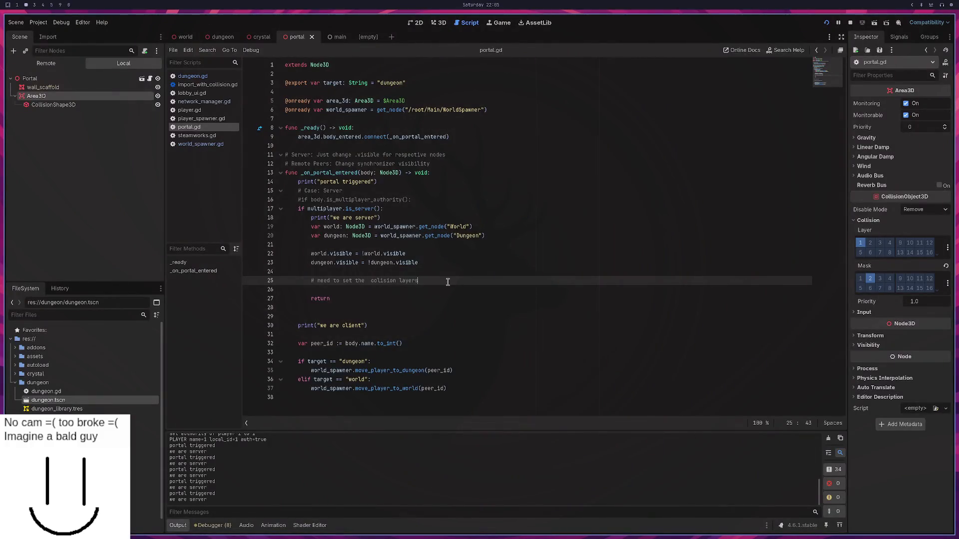
pyautogui.press('super+1')
pyautogui.press('super+2')
pyautogui.press('super+3')
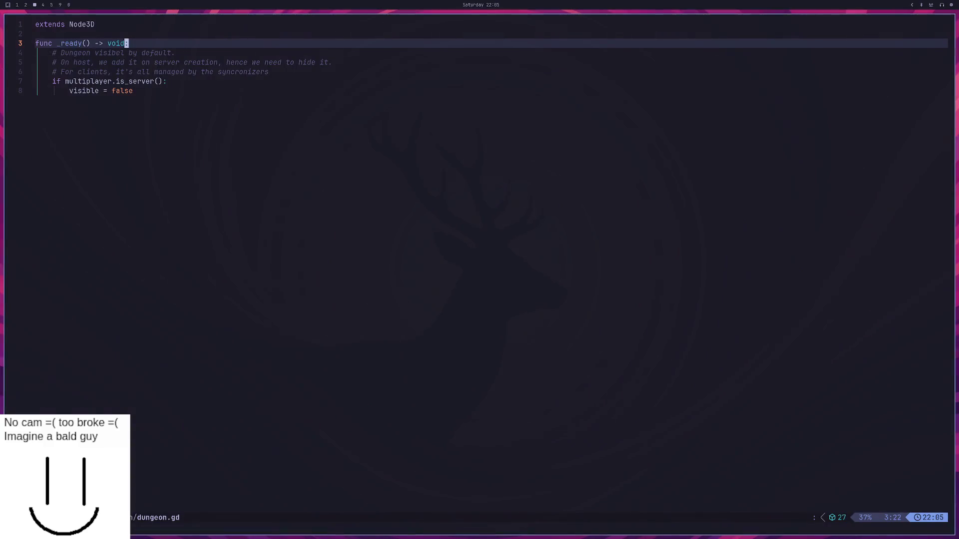
pyautogui.press('super+4')
pyautogui.press('super+5')
pyautogui.press('super+0')
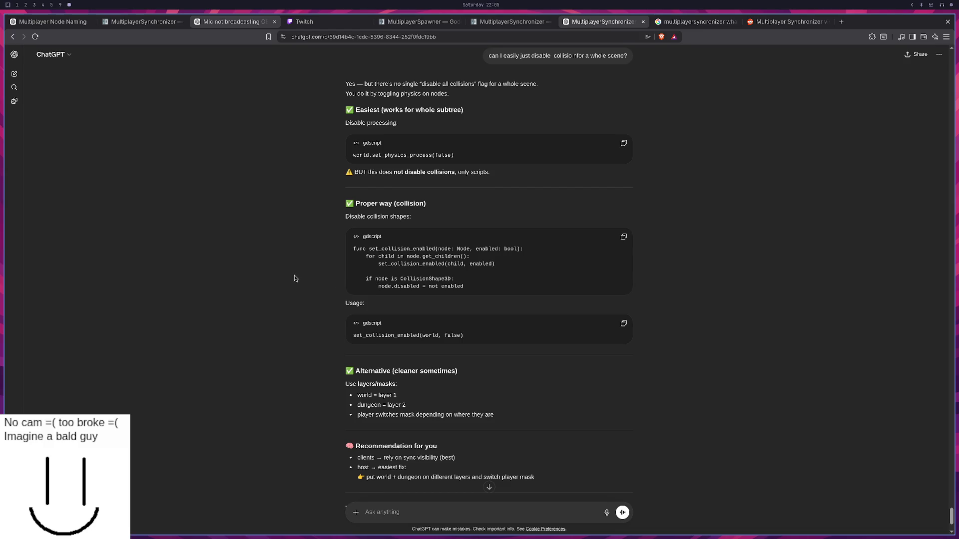
# Step: Ask ChatGPT how to set the player's mask and highlight the body.collision_mask example
pyautogui.scroll(-1, 293, 279)
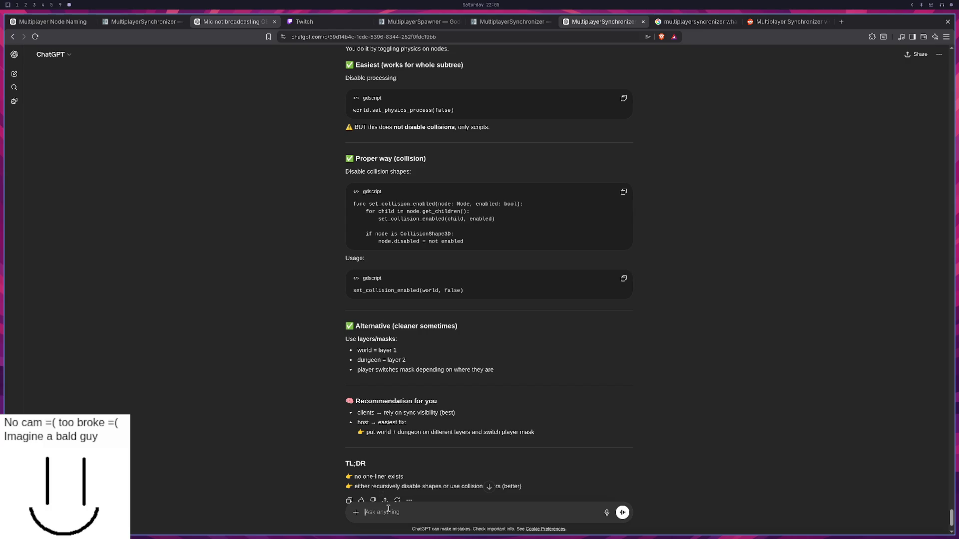
pyautogui.write('how do I set the m')
pyautogui.write('ask of the plazer')
pyautogui.press('Return')
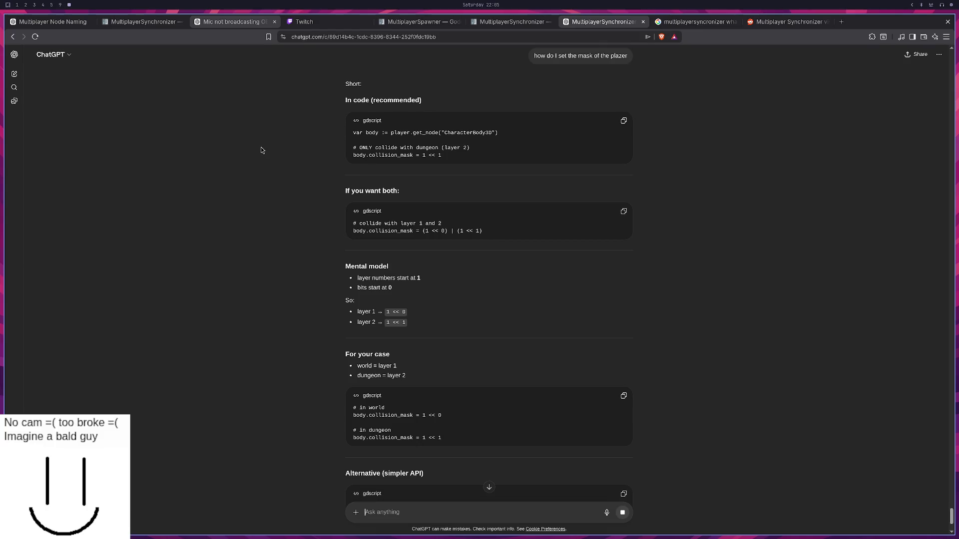
pyautogui.moveTo(443, 157); pyautogui.dragTo(352, 158)
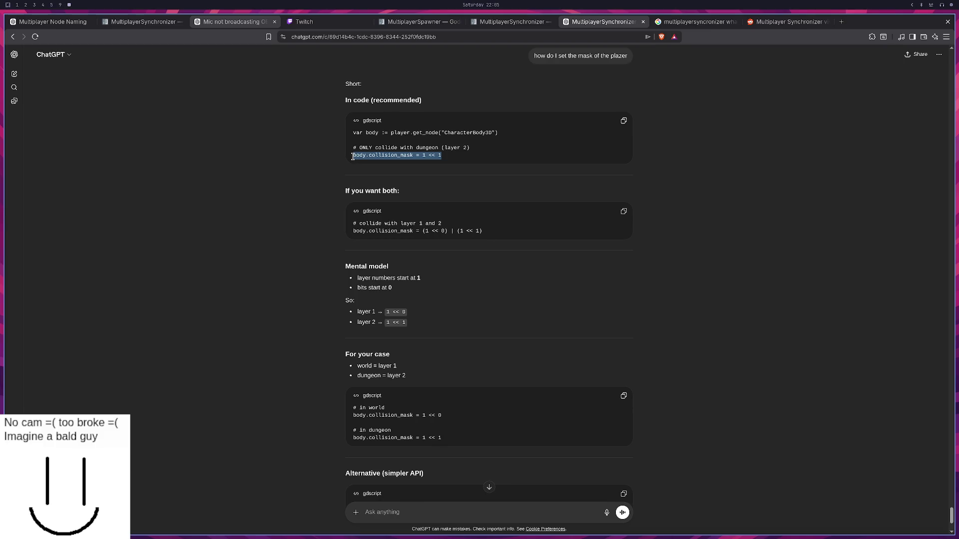
pyautogui.moveTo(352, 156); pyautogui.dragTo(351, 157)
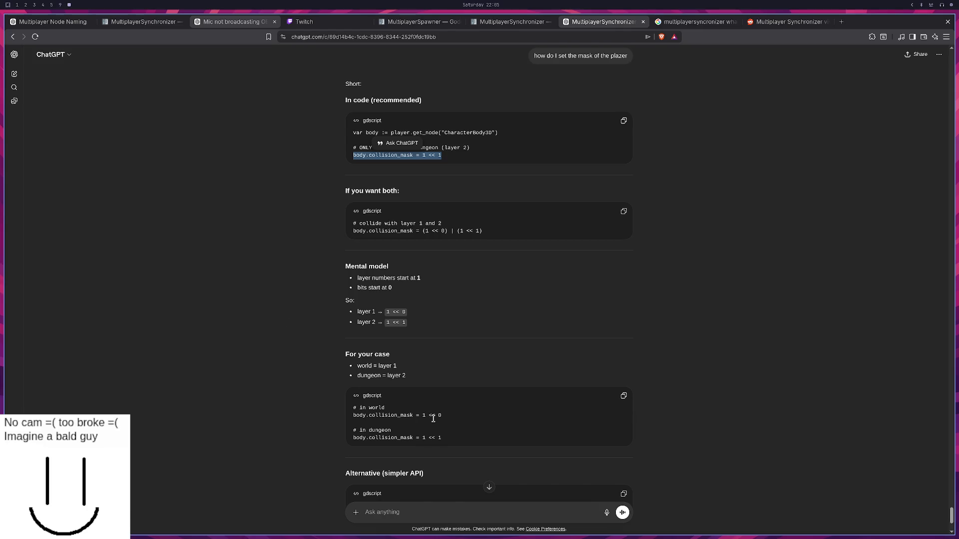
# Step: Draft the follow-up 'is that a bitshift operator?'
pyautogui.scroll(-3, 433, 419)
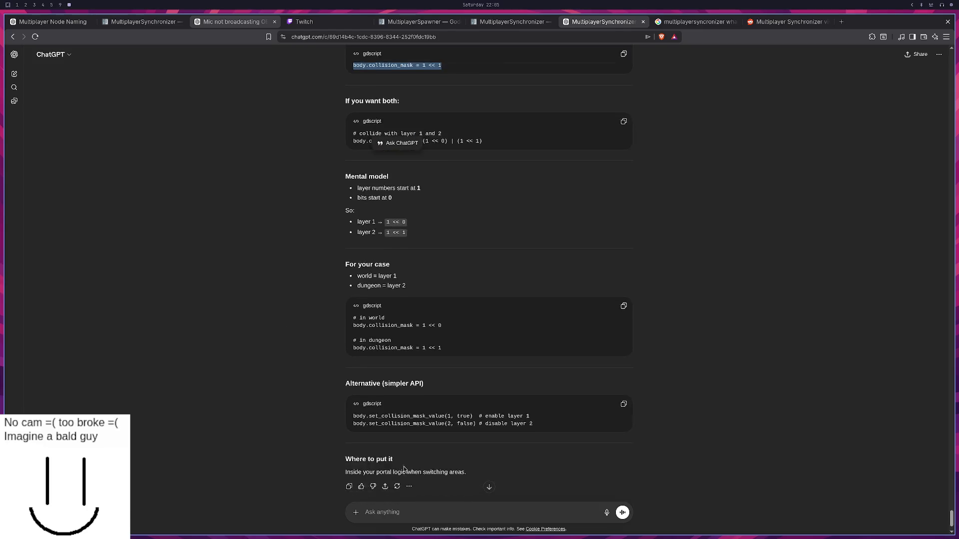
pyautogui.click(401, 514)
pyautogui.write('is that a bitshift o')
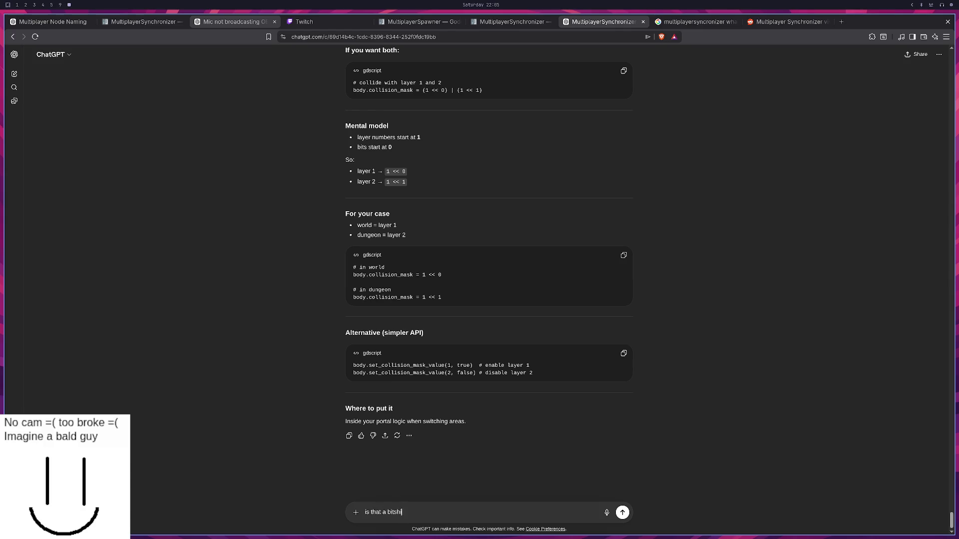
pyautogui.write('perator?')
# Step: Ask whether << is a bitshift and why not just use values like 0, 3 or 5
pyautogui.press('Return')
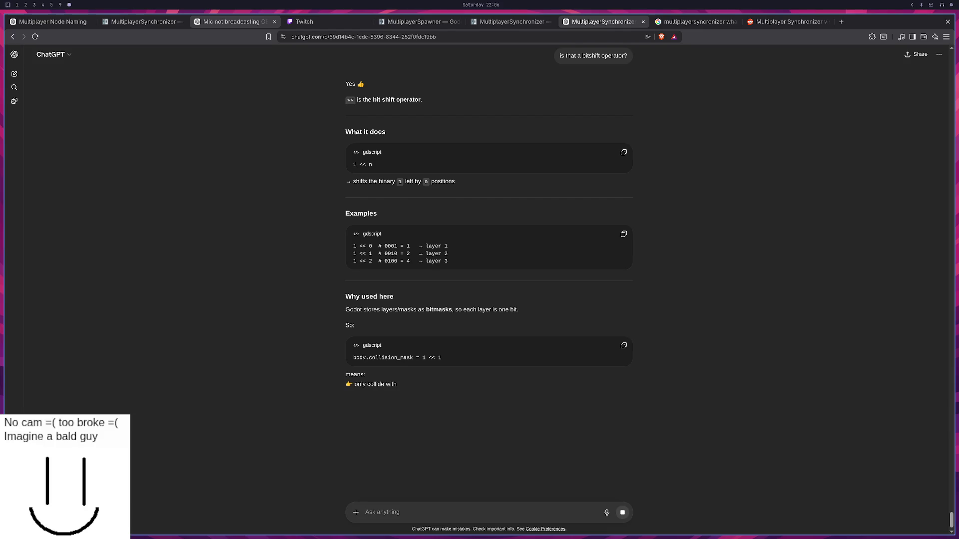
pyautogui.write('why the fuck use a bitshif')
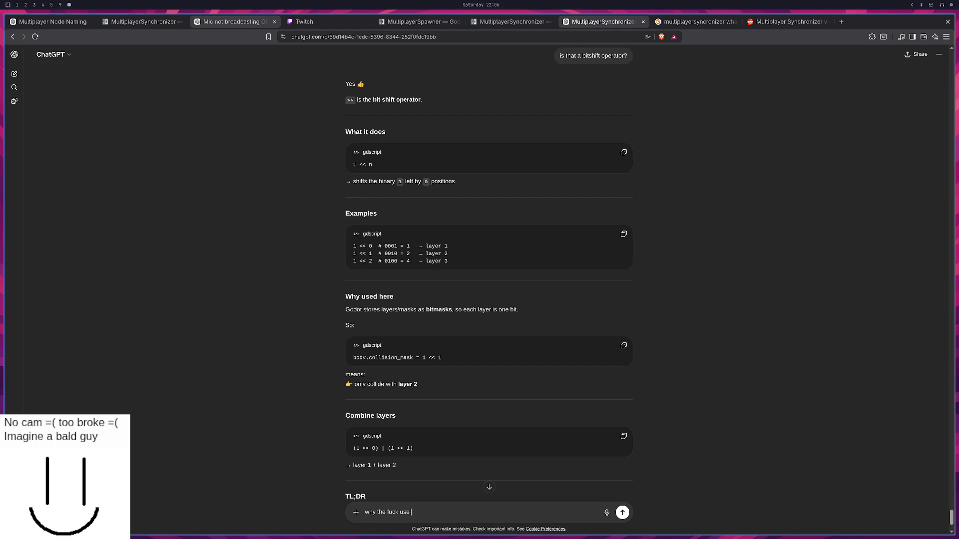
pyautogui.write('t? why not set 0 or 3 or 5 or whatever u nee?')
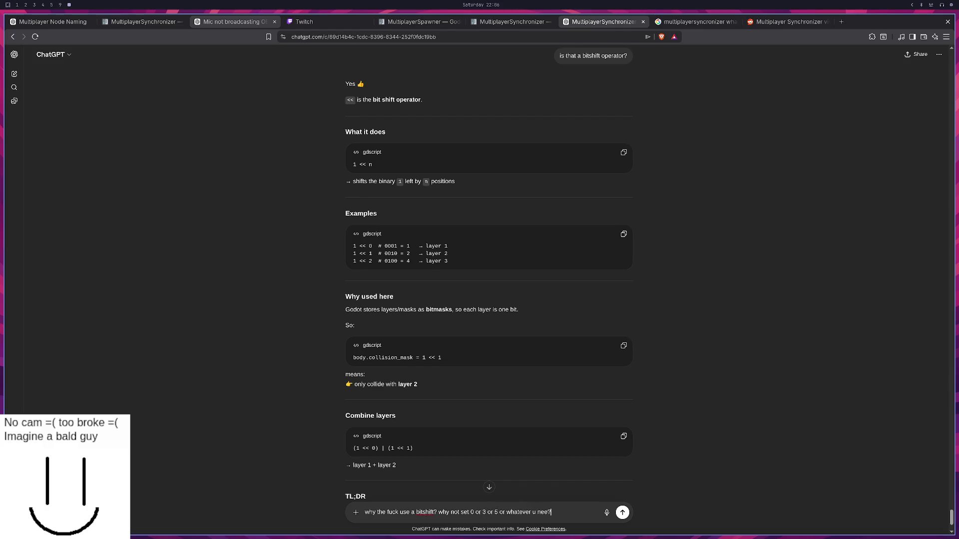
pyautogui.write('d?')
pyautogui.press('Return')
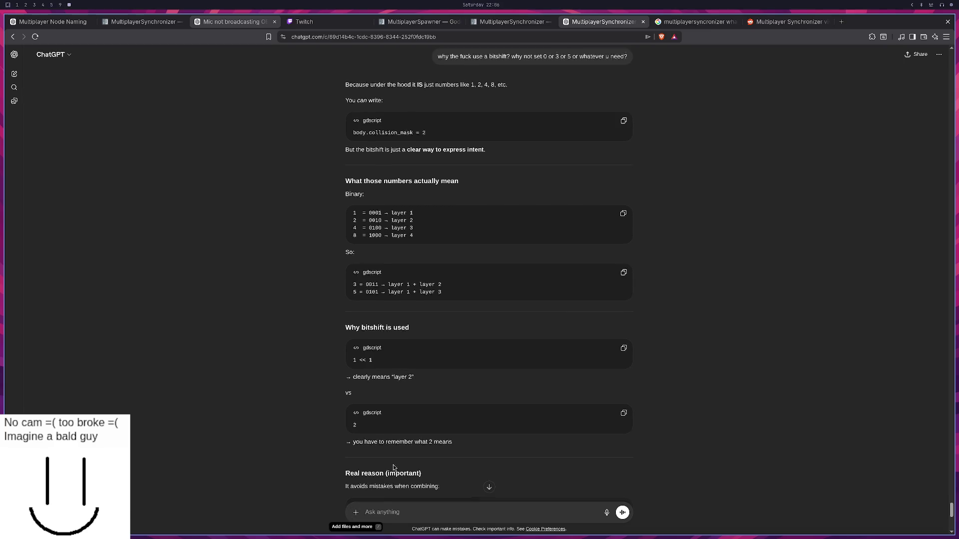
pyautogui.scroll(10, 364, 247)
pyautogui.scroll(-3, 363, 248)
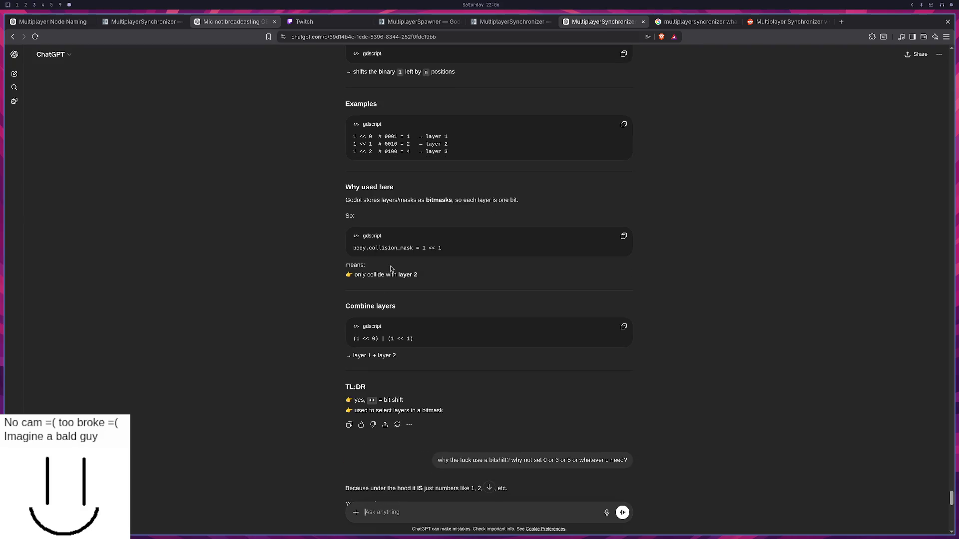
# Step: Copy collision_mask into the prompt and ask ChatGPT what type it is
pyautogui.doubleClick(399, 248)
pyautogui.hotkey('ctrl', 'c')
pyautogui.click(420, 512)
pyautogui.hotkey('ctrl', 'v')
pyautogui.write('what type is it')
pyautogui.press('Return')
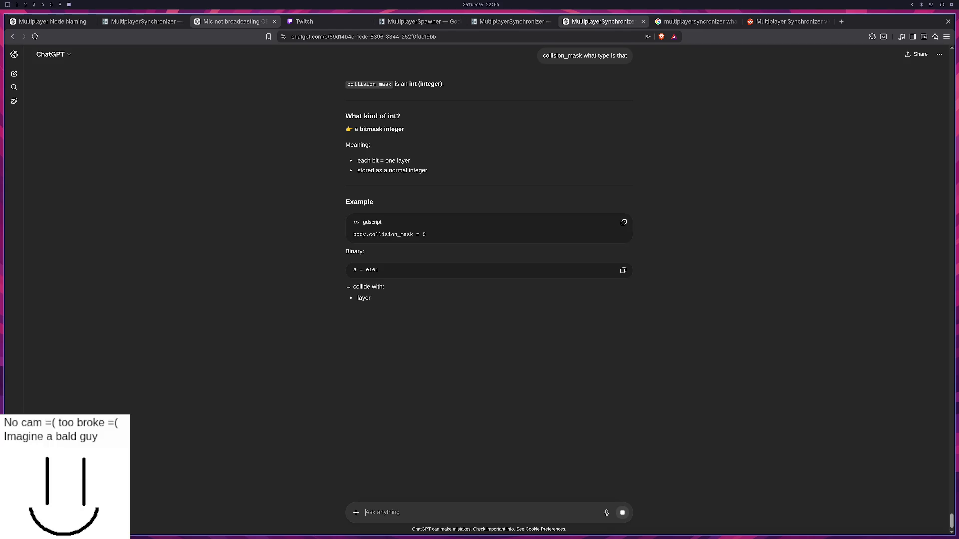
# Step: Ask whether it's an integer read as a 01 sequence, then move to the OpenCode session
pyautogui.write('an integer that ')
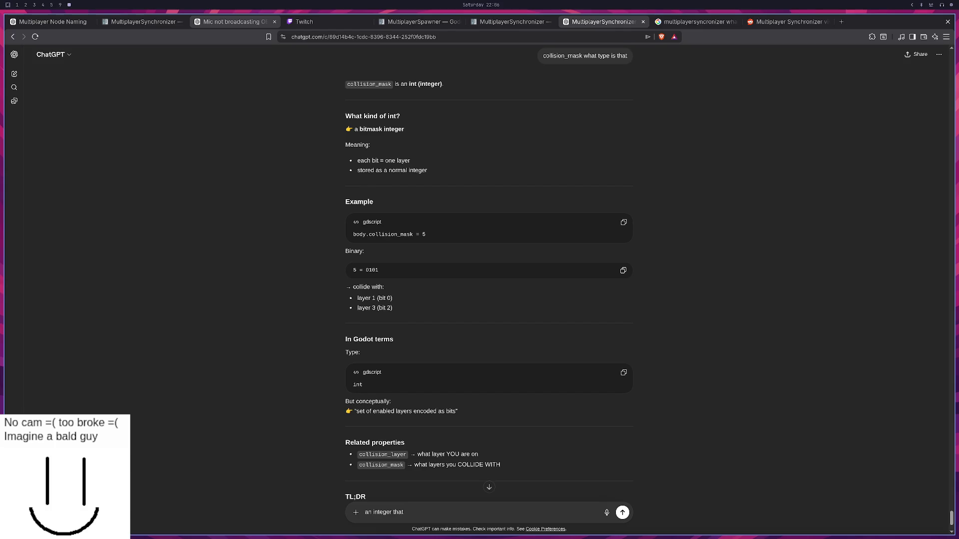
pyautogui.write('is a')
pyautogui.write(' 01 sequnce')
pyautogui.write('?')
pyautogui.press('Return')
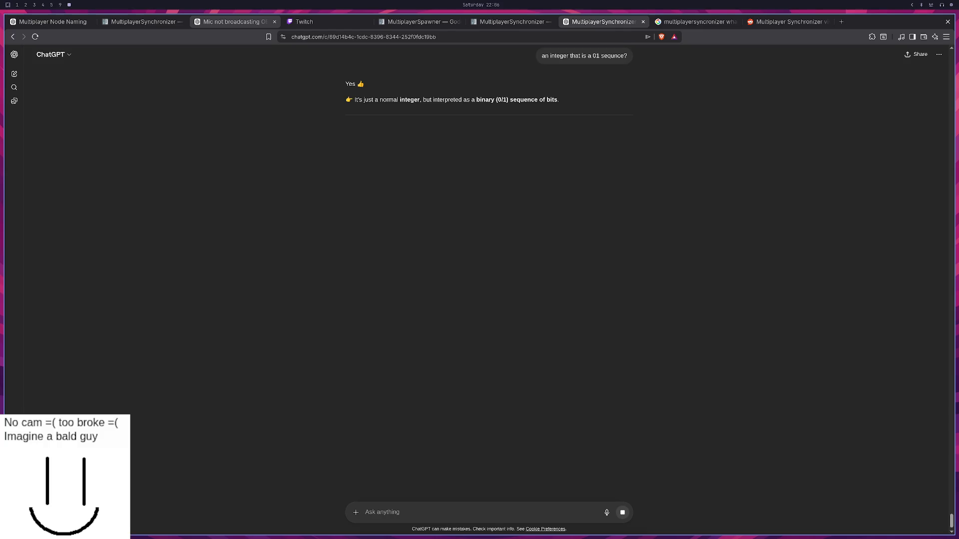
pyautogui.press('super+3')
pyautogui.press('super+4')
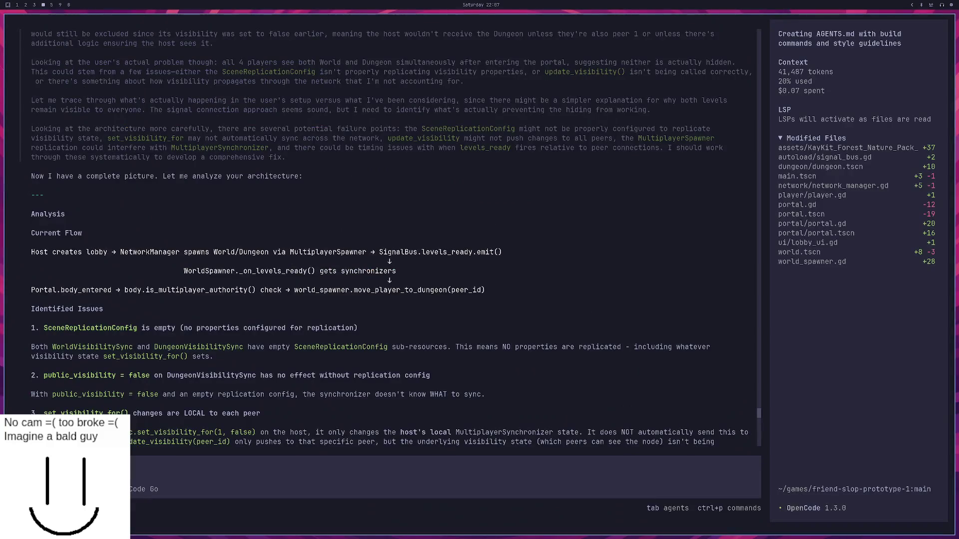
# Step: Switch the live stream to OBS's AFK scene showing 'I'm AFK brb'
pyautogui.press('super+1')
pyautogui.press('super+5')
pyautogui.press('super+2')
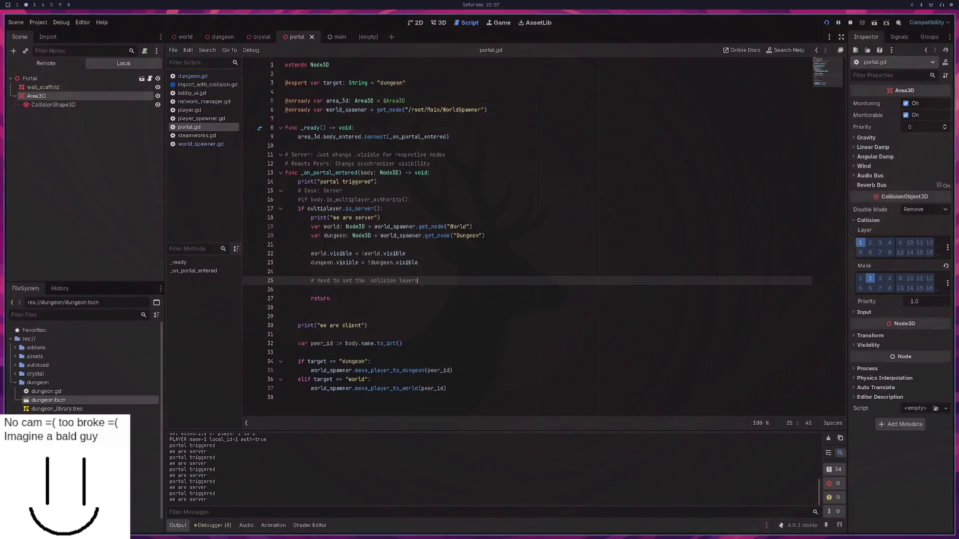
pyautogui.press('super+4')
pyautogui.press('super+5')
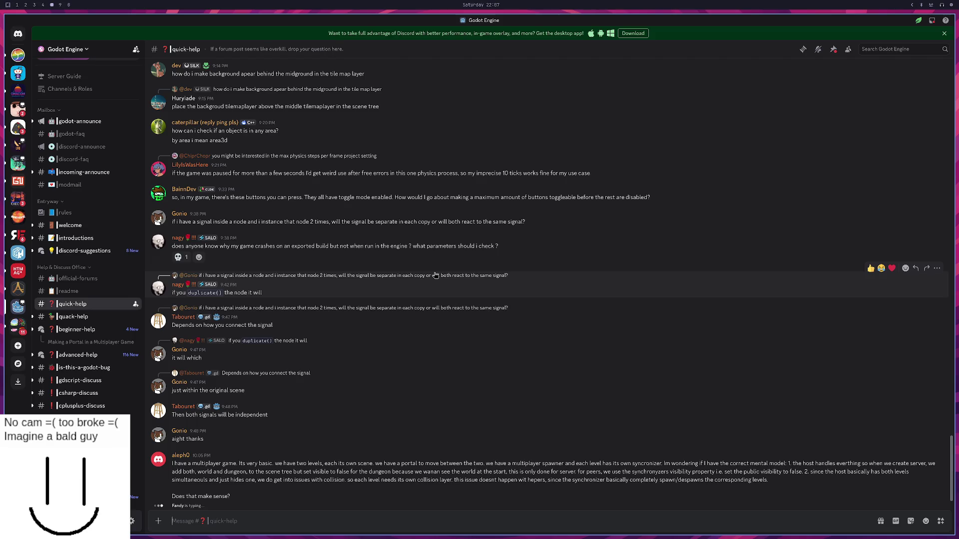
pyautogui.press('super+0')
pyautogui.press('super+9')
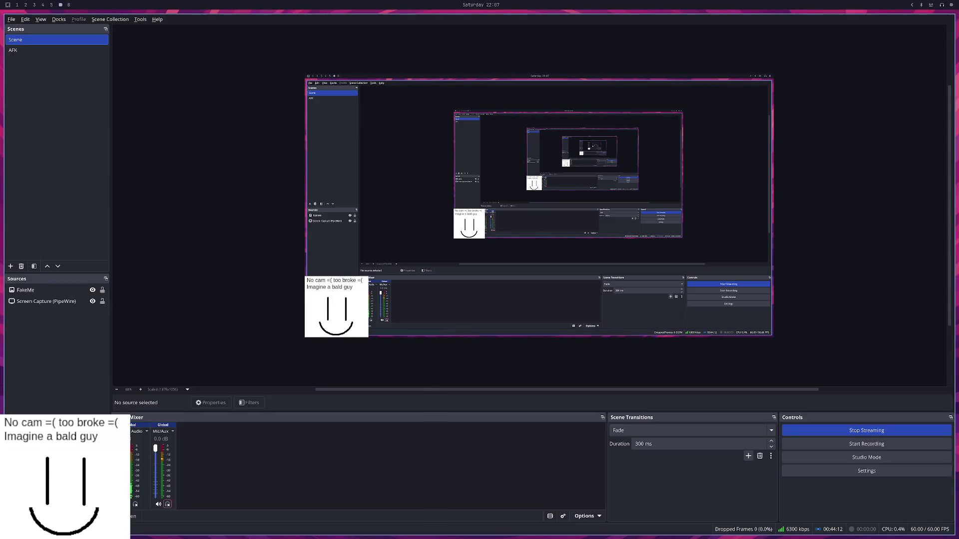
pyautogui.click(41, 51)
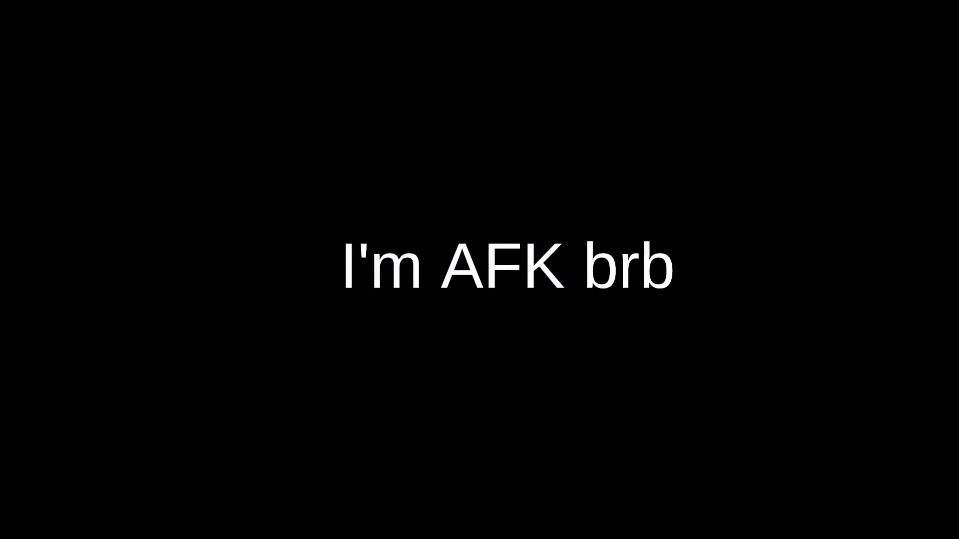